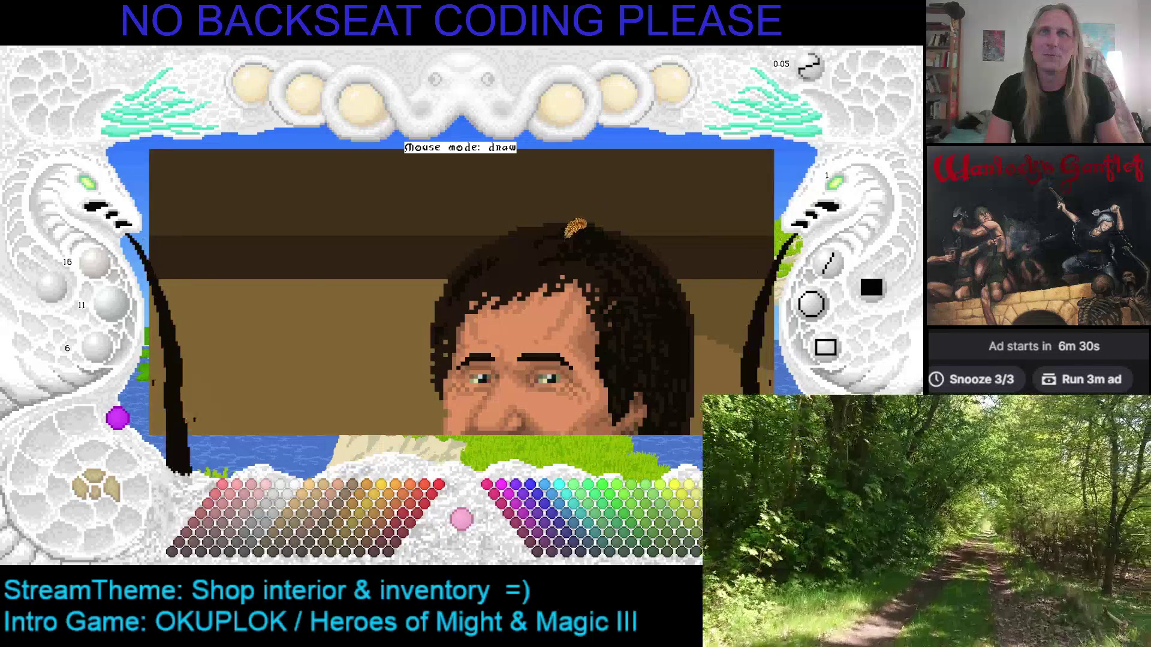
Adjust the brush size with the mouse wheel while refining the dark hair.
scroll(584, 227, up, 1)
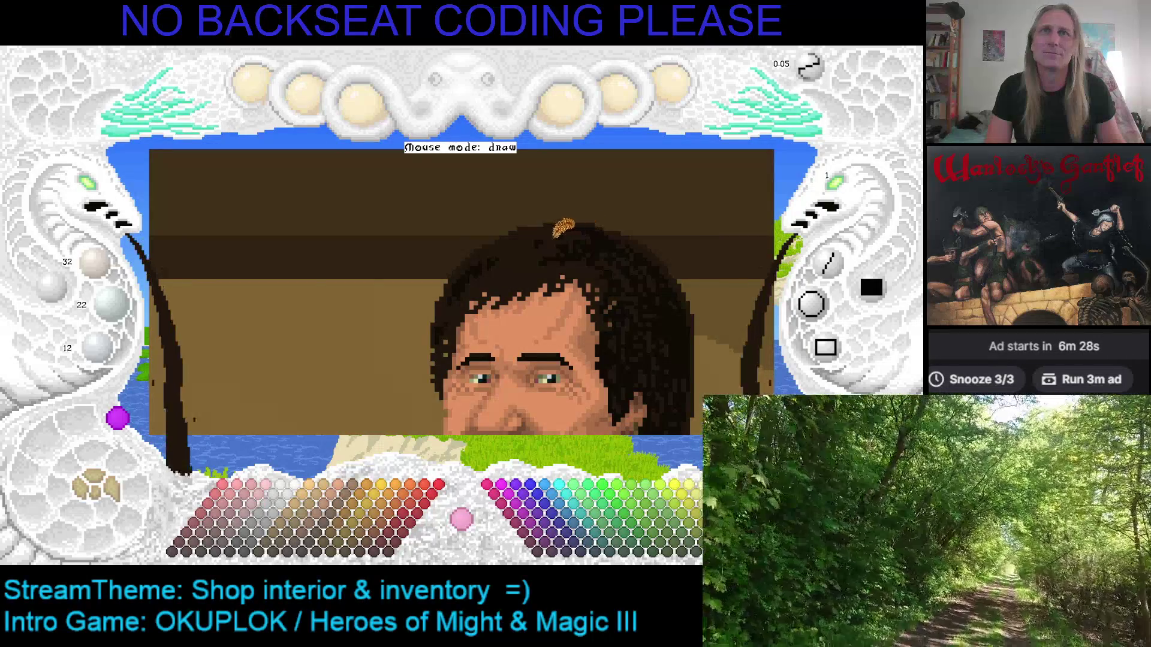
scroll(583, 231, down, 1)
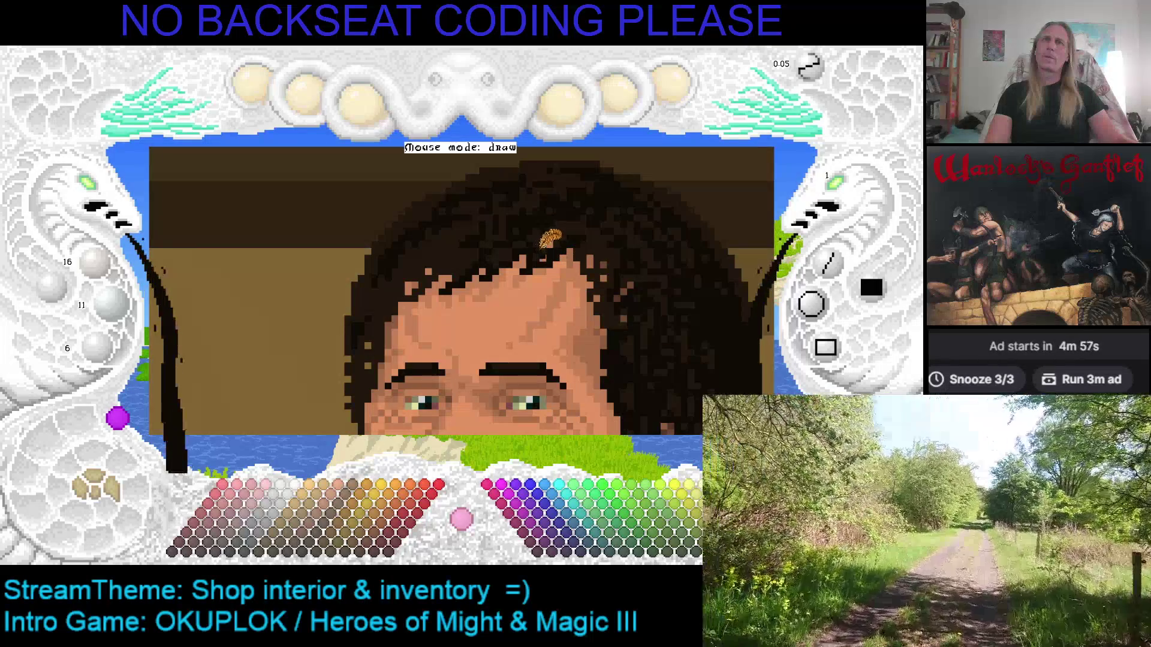
Pan the canvas down from the hair to bring the nose and cheeks into view.
scroll(549, 235, up, 1)
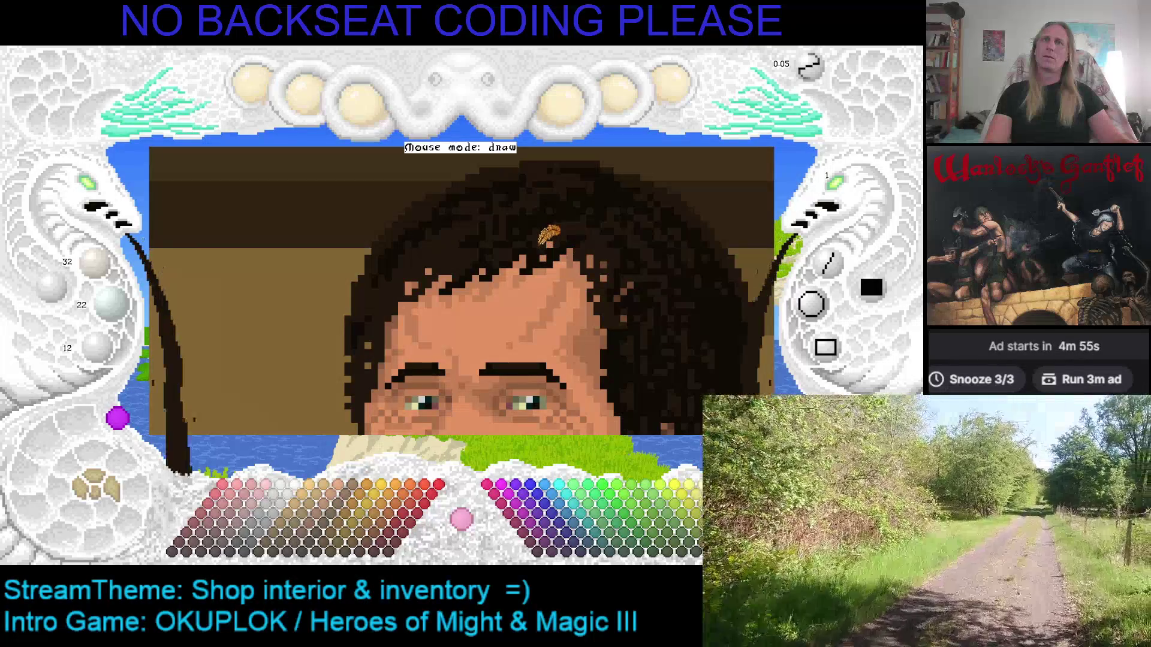
scroll(544, 237, down, 1)
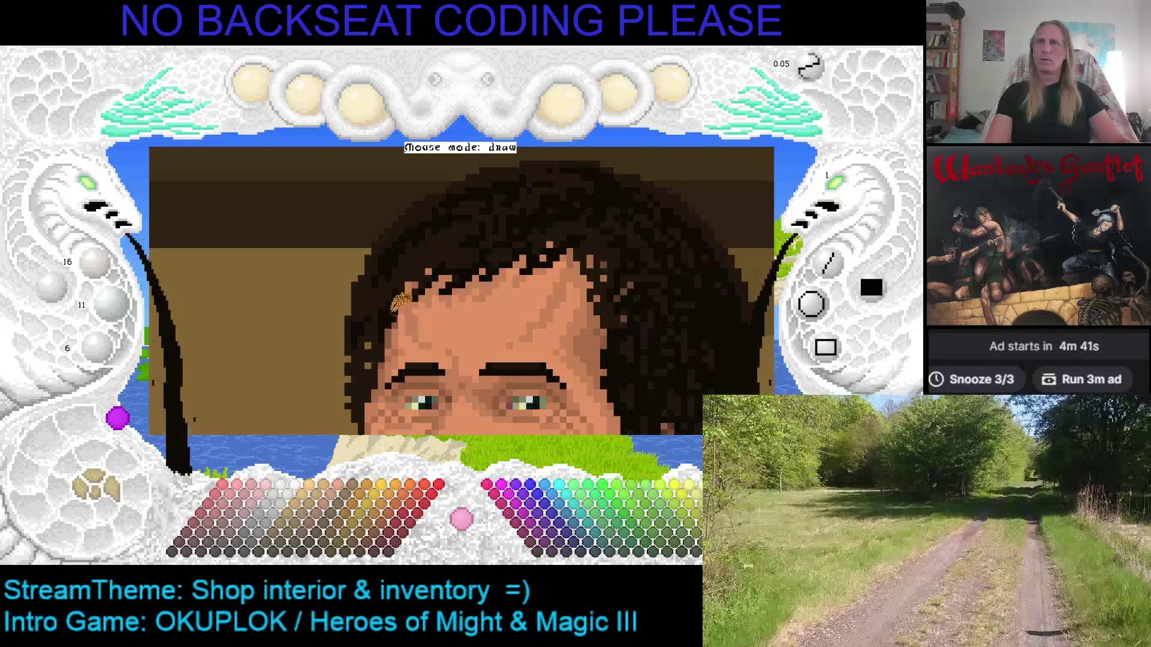
drag(442, 308, 512, 278)
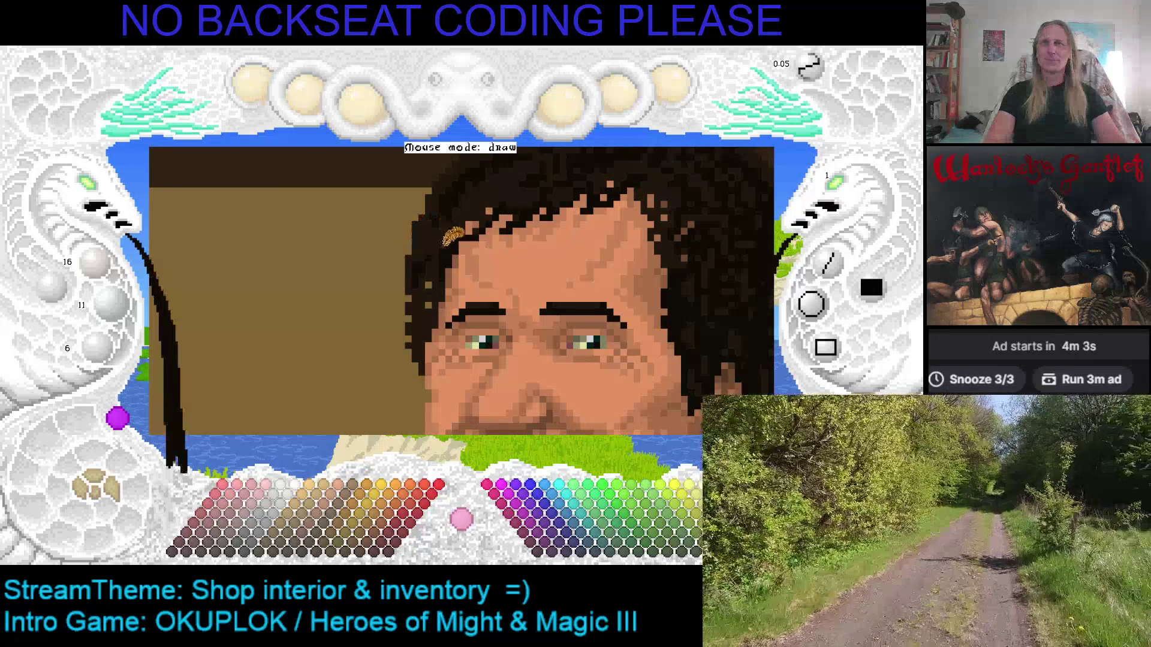
Pan down to inspect the smiling mouth, then scroll back up to the hairline.
key(Down)
key(Left)
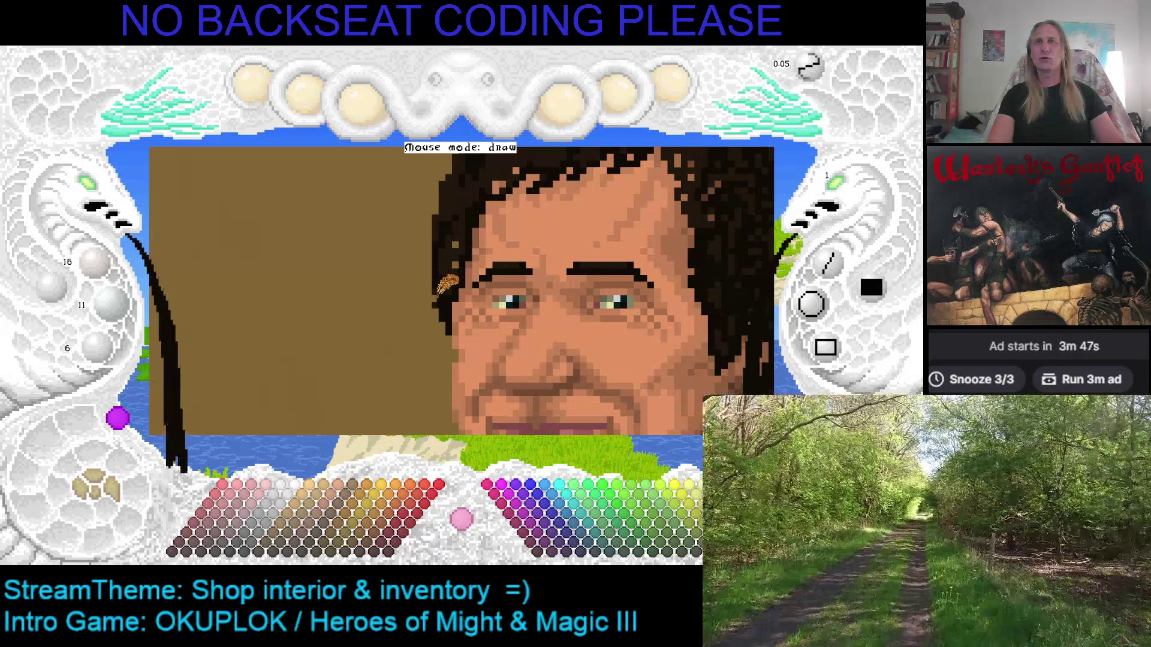
scroll(477, 259, up, 1)
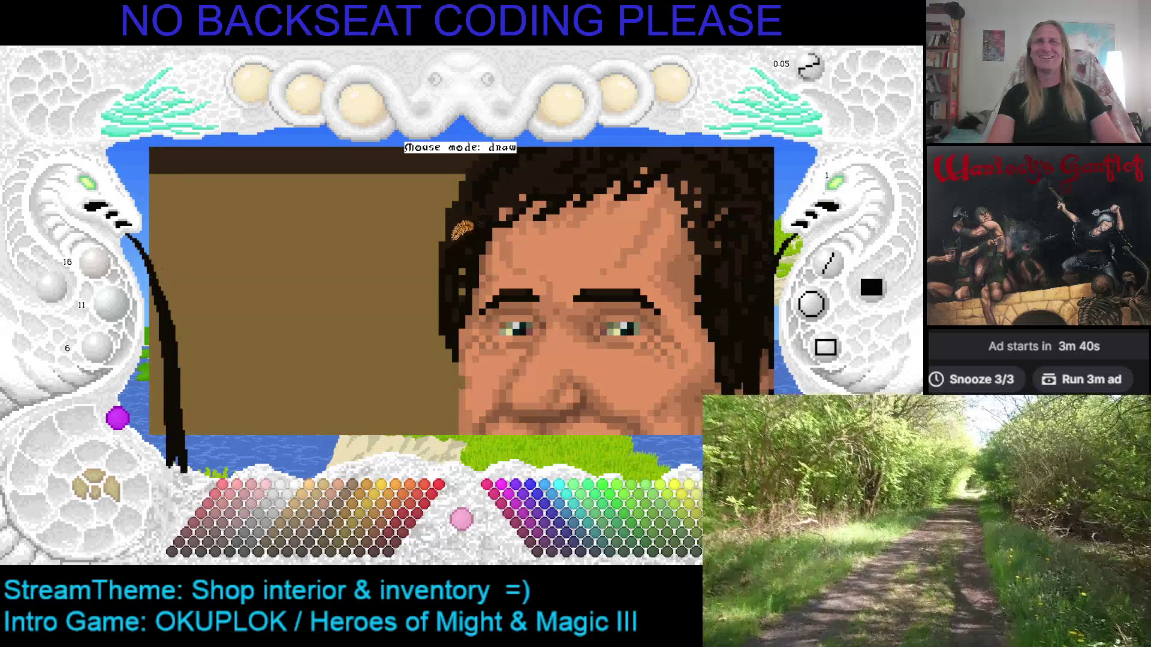
scroll(477, 222, up, 1)
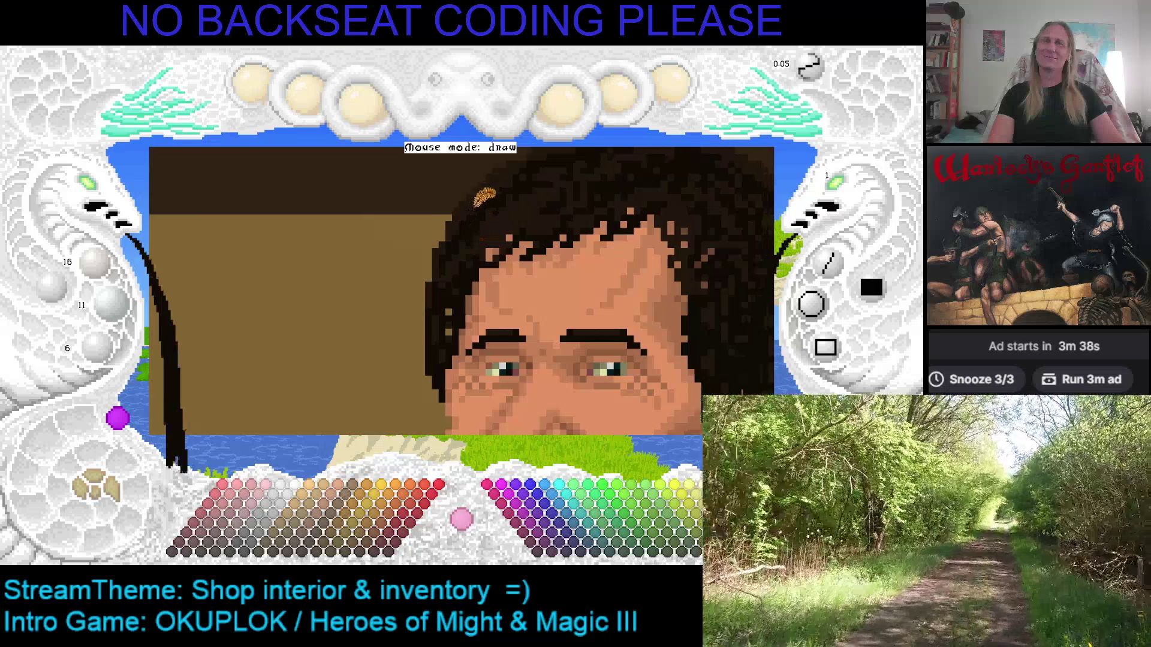
scroll(482, 207, up, 1)
scroll(487, 203, up, 1)
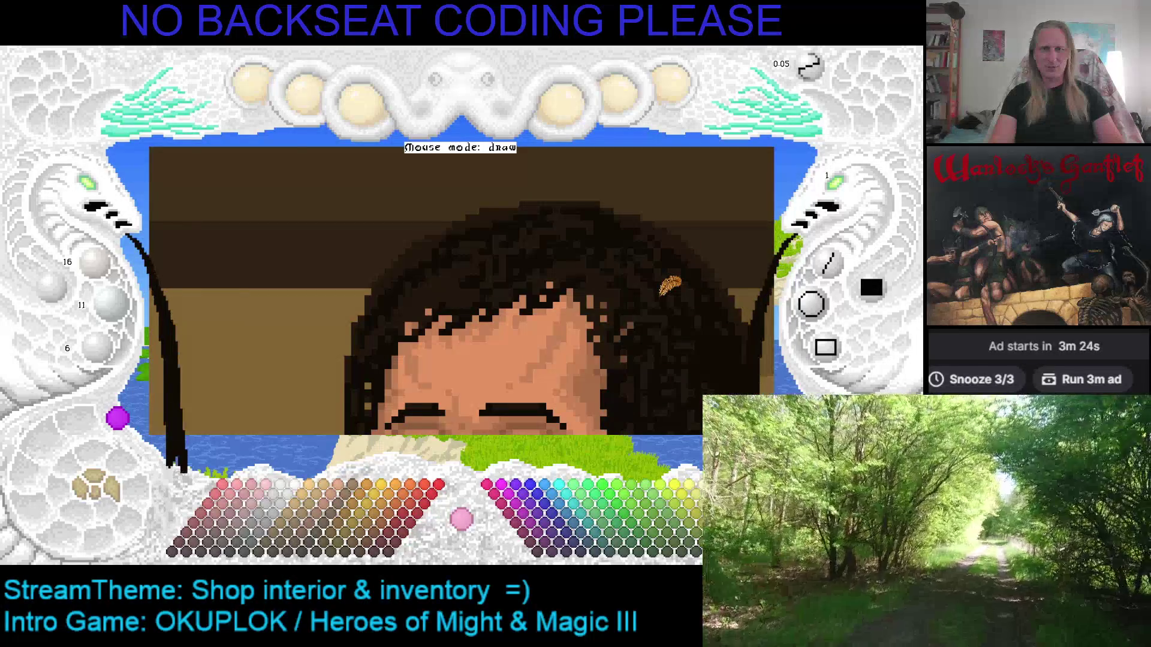
Save the portrait with Ctrl+S and zoom out to show the whole face and earring.
scroll(653, 294, down, 3)
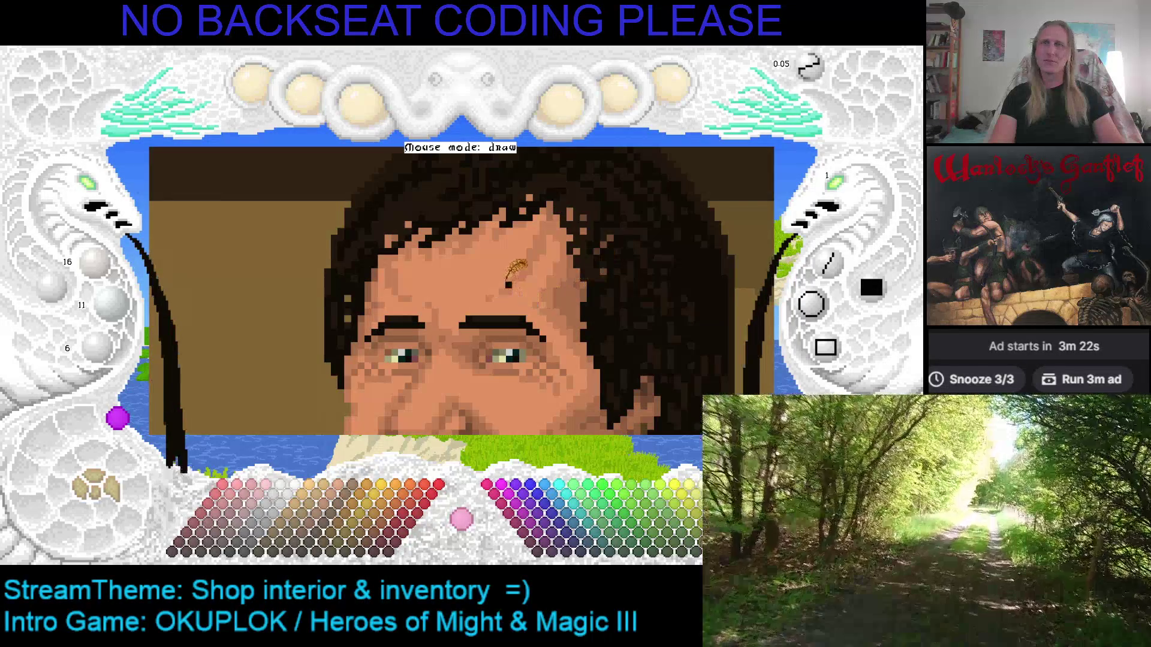
scroll(477, 235, up, 1)
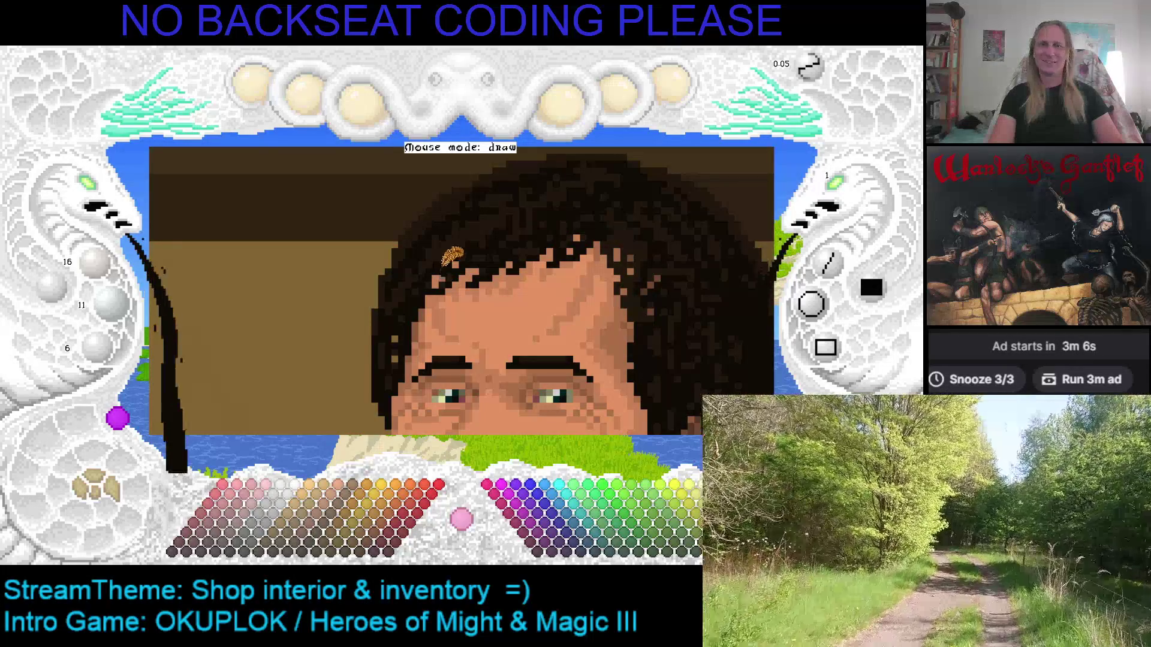
key(ctrl+s)
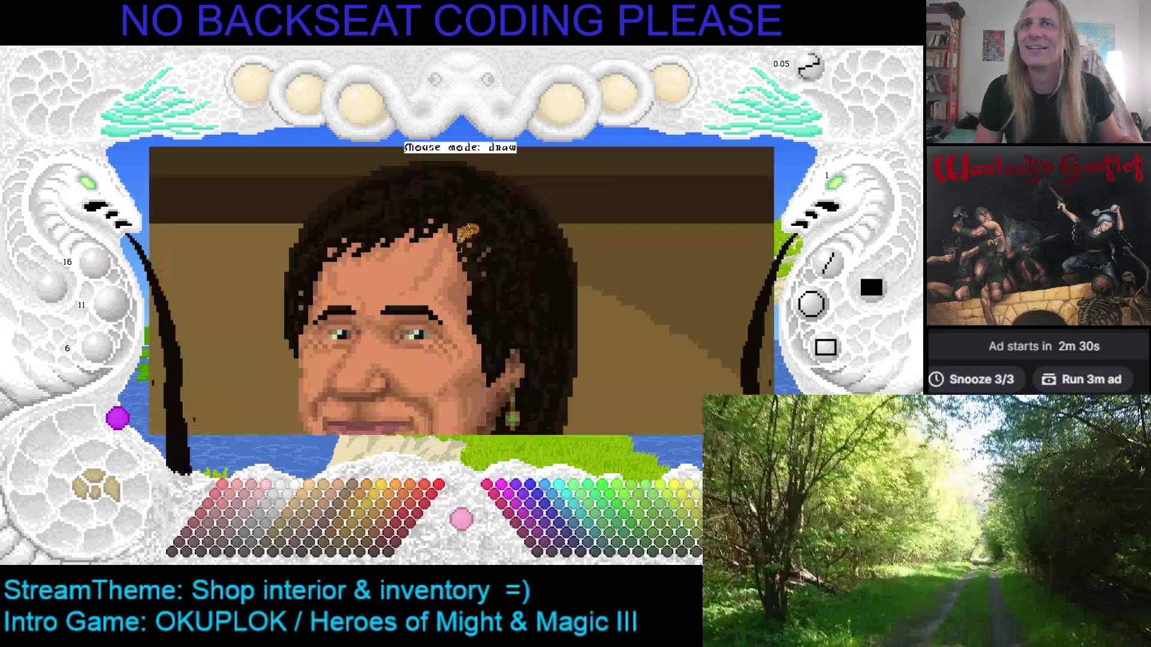
click(101, 185)
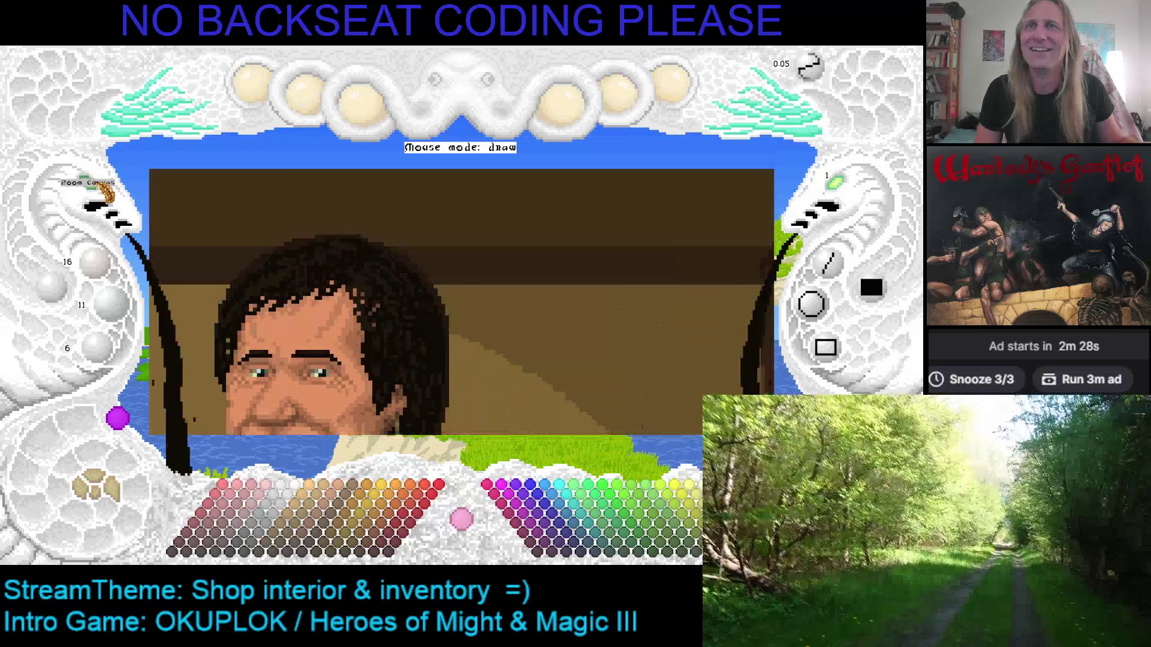
Zoom out to the full robed figure, save it, and switch to the browser reference.
click(101, 187)
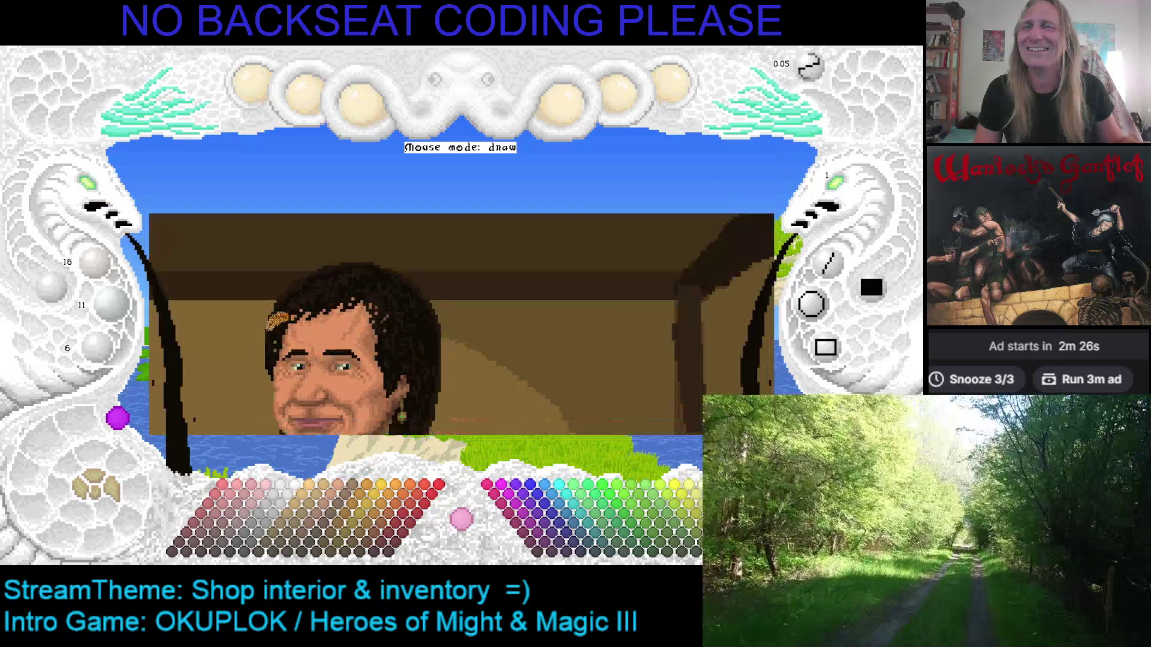
key(ctrl+s)
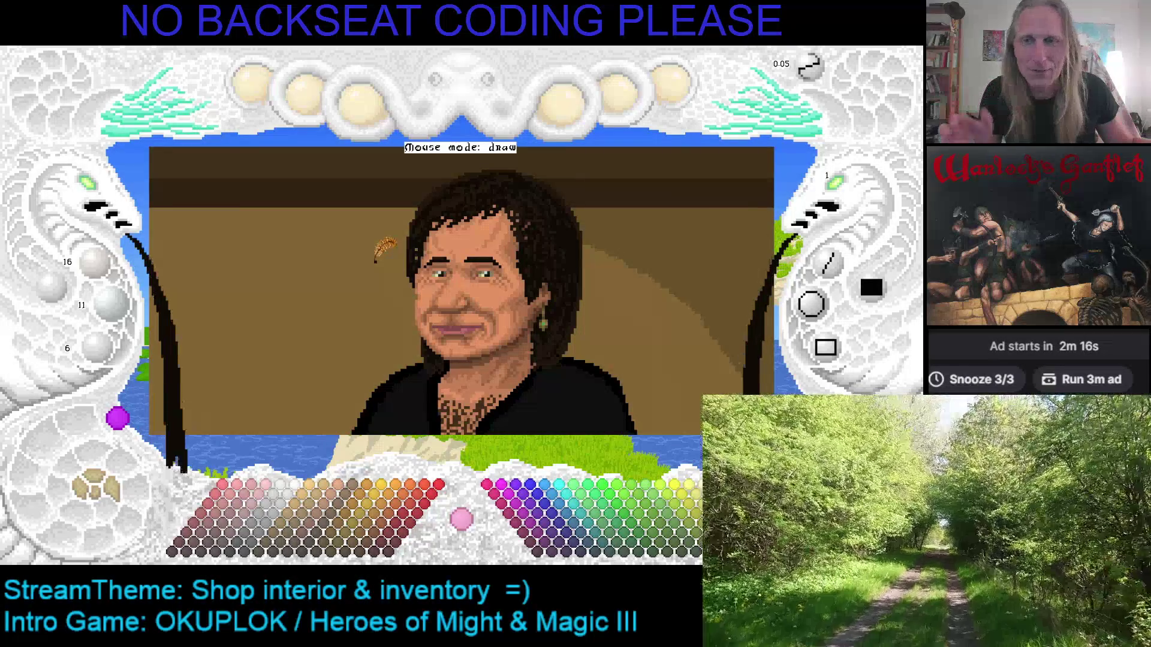
key(Escape)
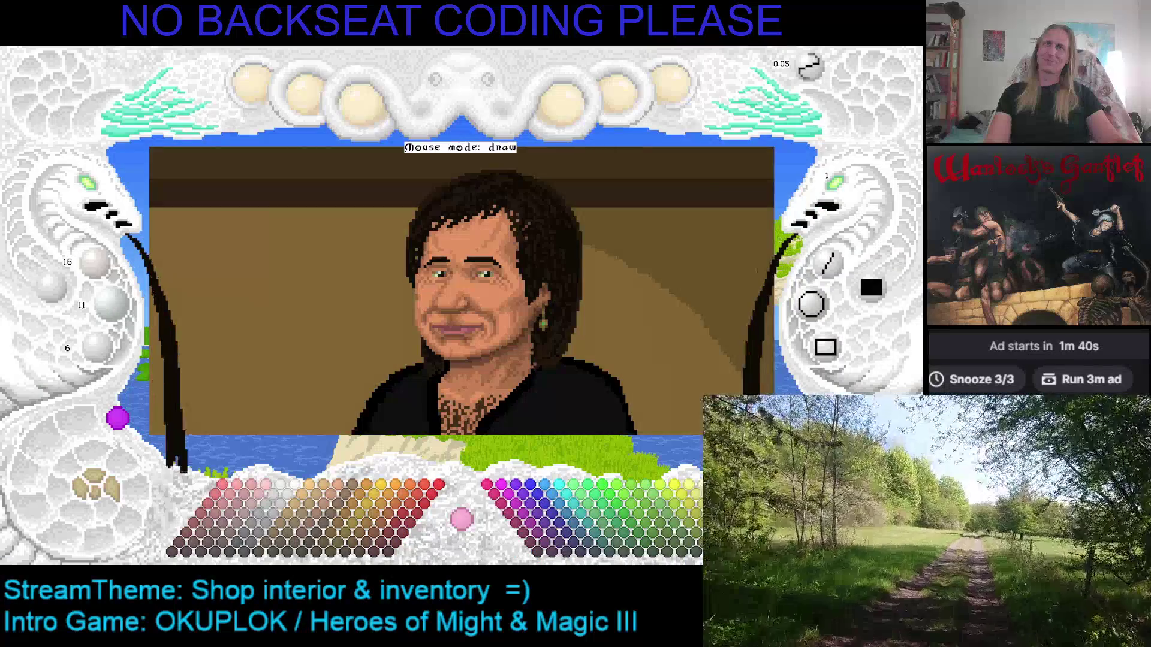
key(alt+Tab)
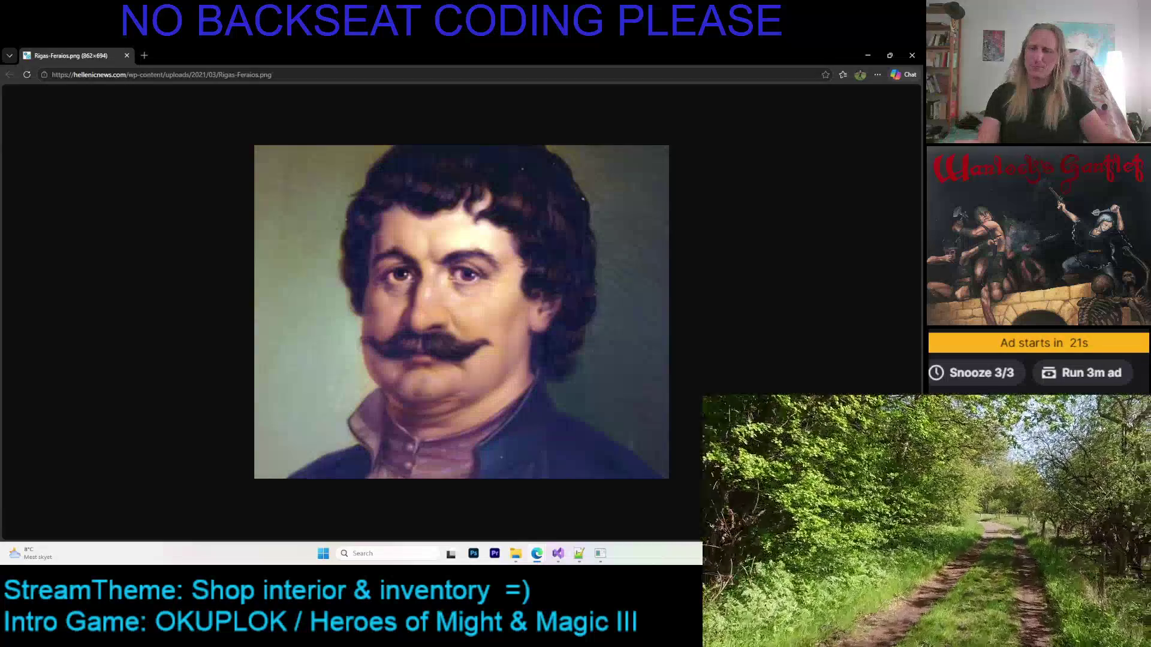
Return from the Rigas-Feraios.png reference painting to the pixel-art portrait.
key(alt+Tab)
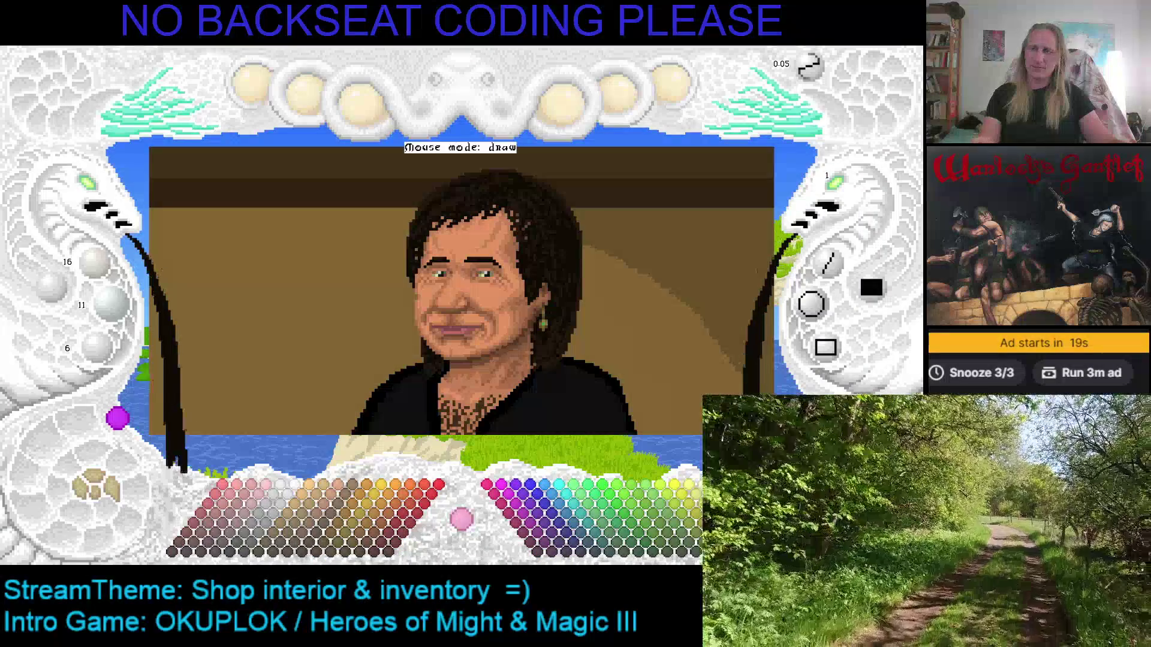
Reposition the portrait and sample brown and skin tones from the face.
mouse_move(510, 315)
mouse_down()
mouse_move(464, 247)
mouse_move(410, 285)
mouse_up()
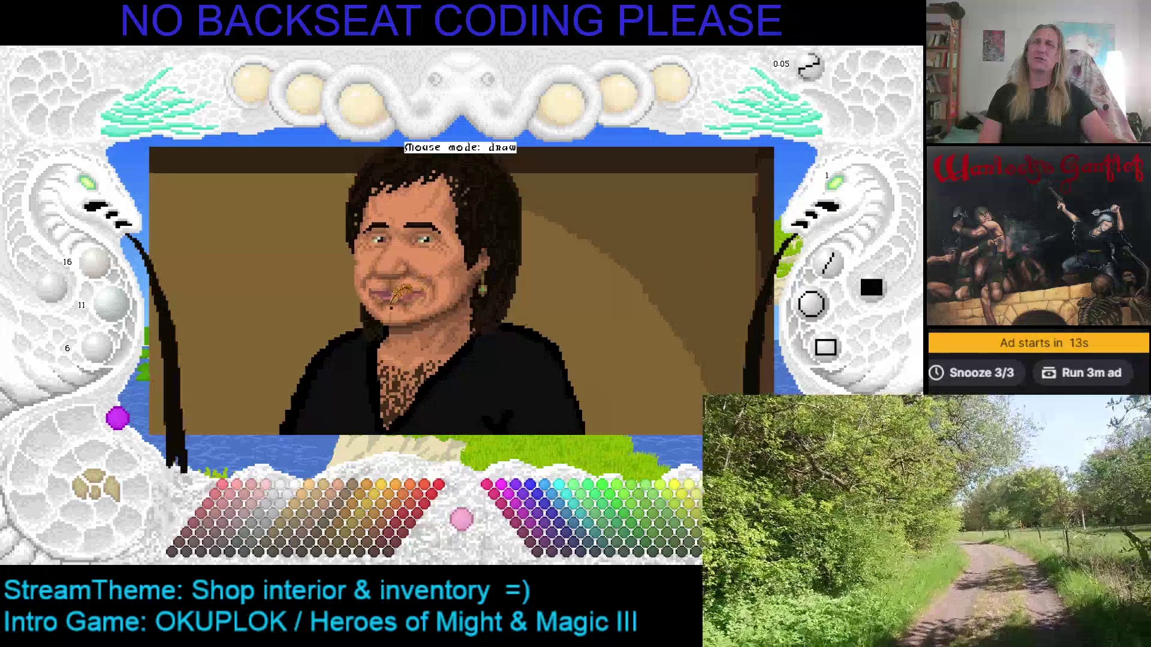
drag(520, 303, 591, 315)
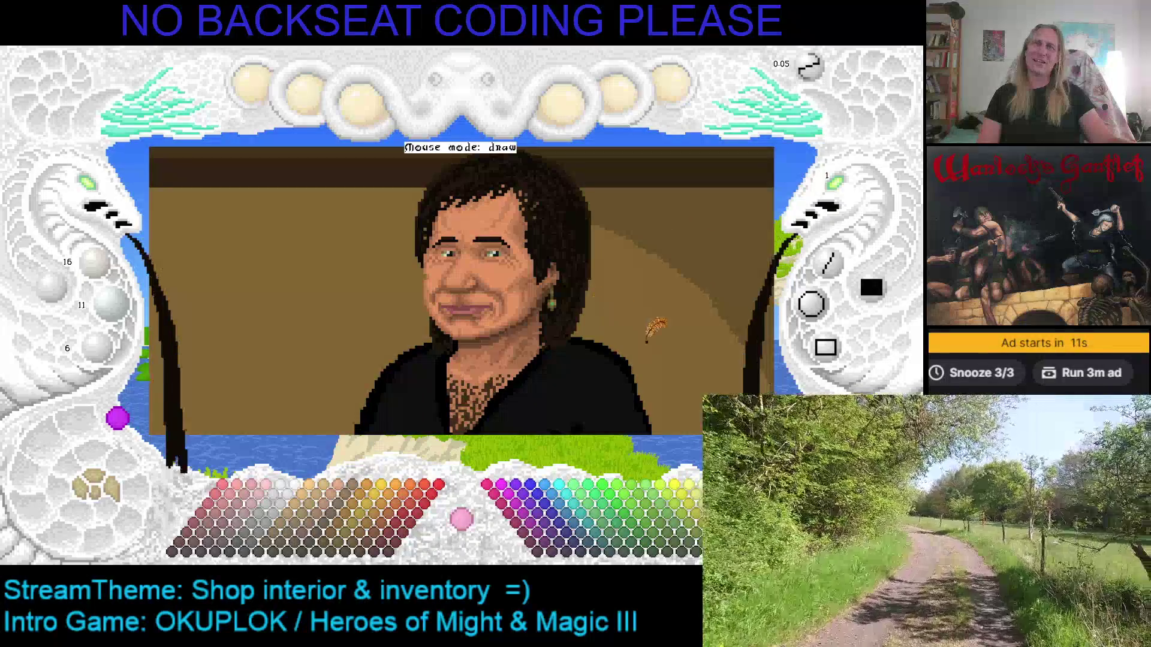
drag(656, 294, 598, 278)
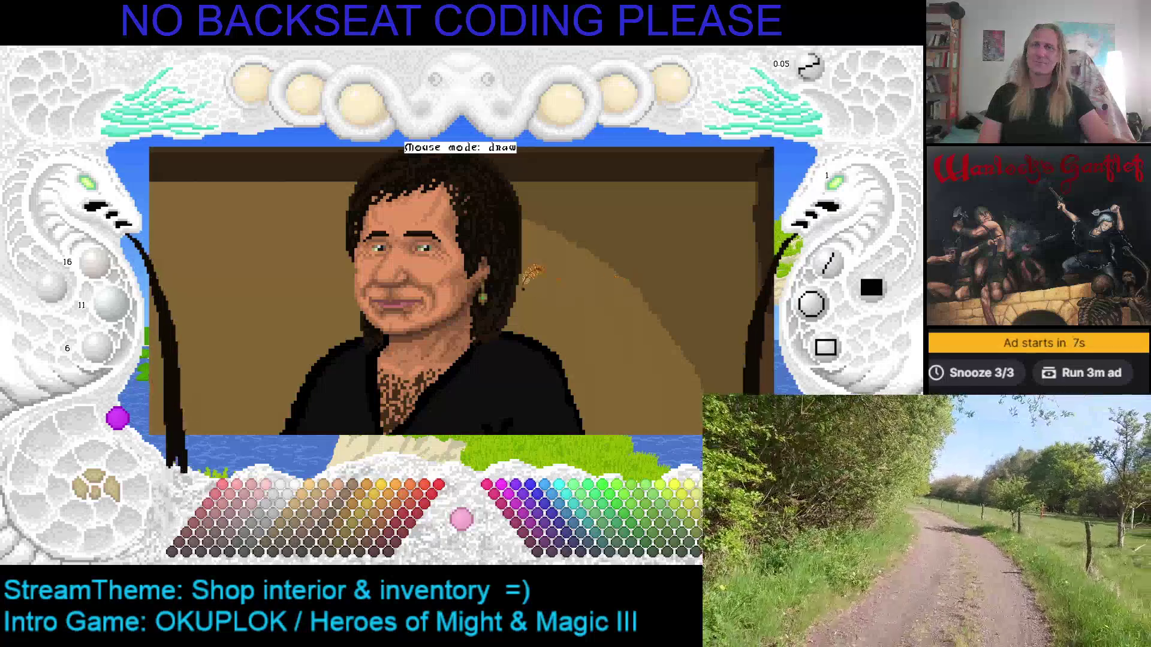
scroll(314, 200, up, 2)
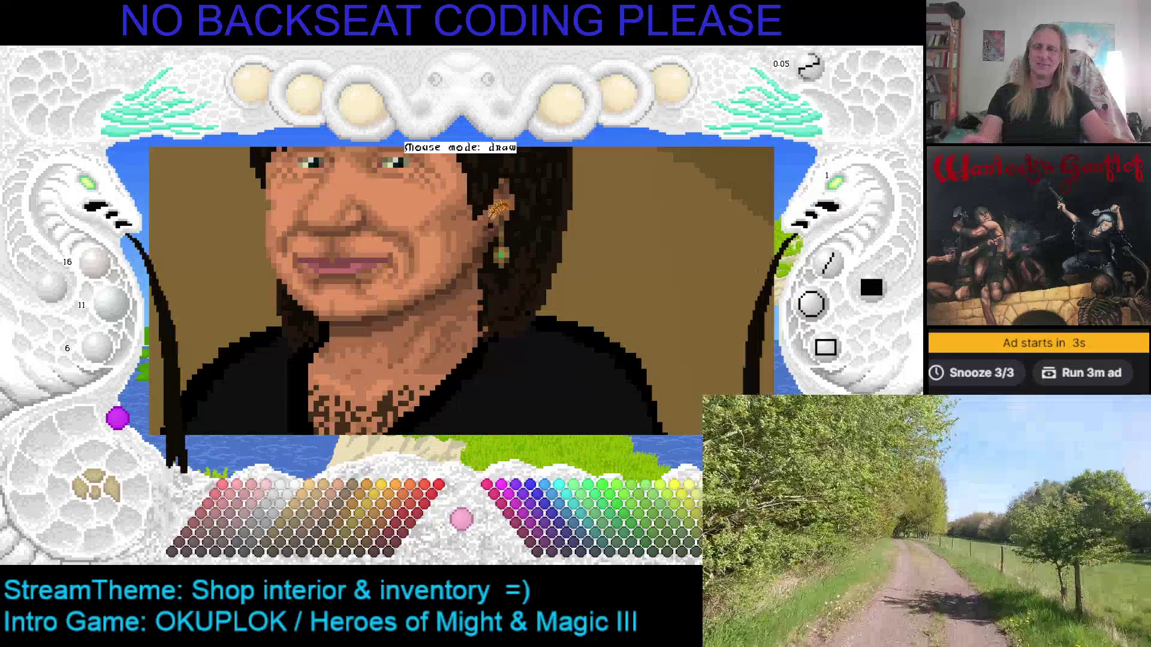
right_click(489, 222)
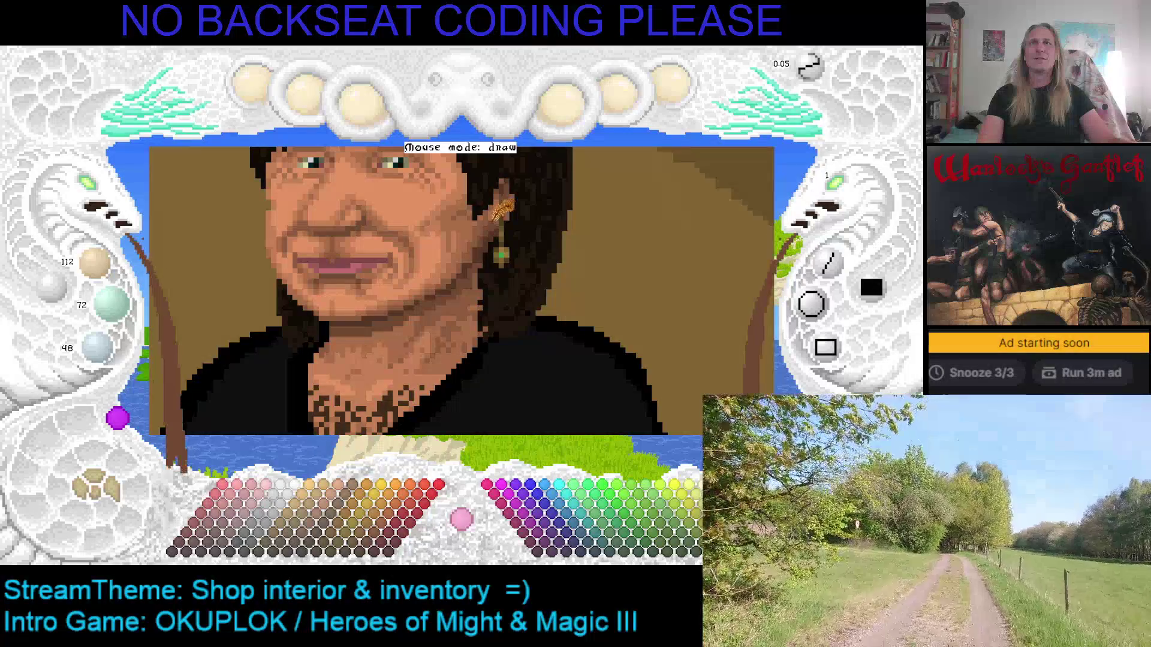
right_click(490, 219)
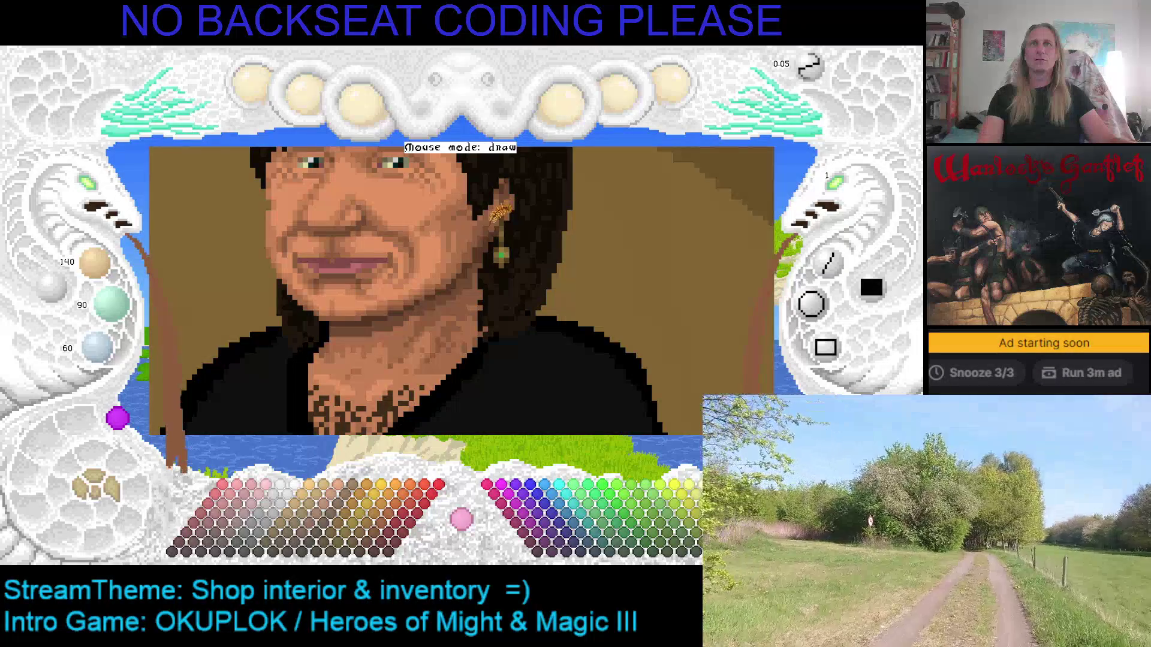
right_click(490, 224)
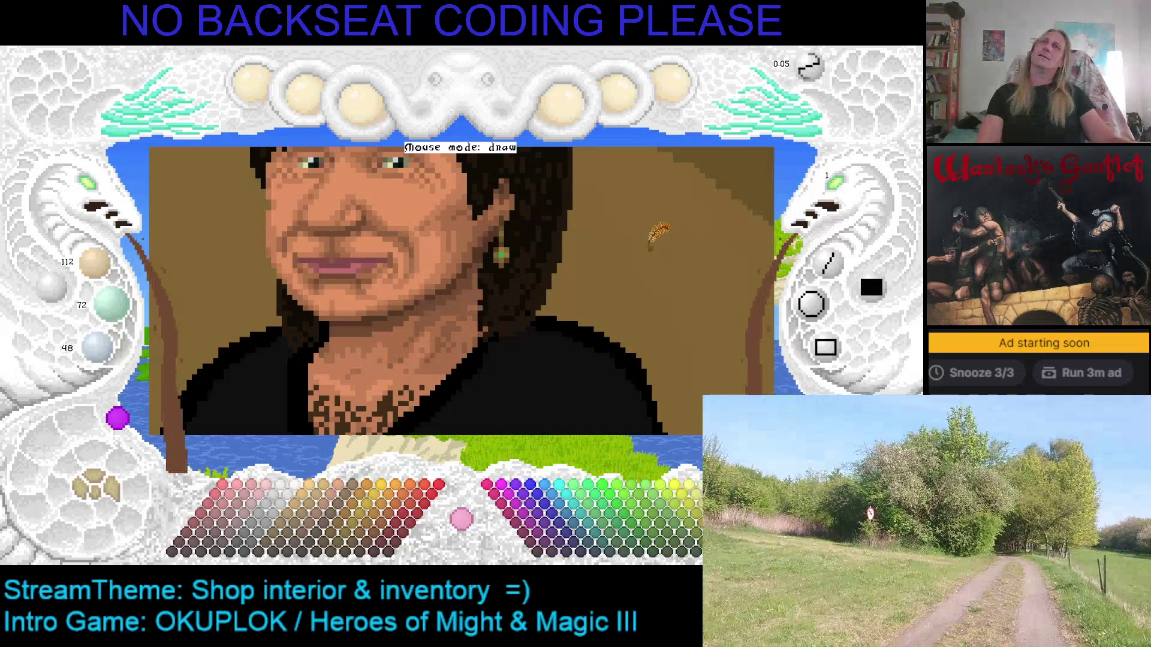
Adjust view and zoom, add then remove a test layer, and toggle the portrait layer's visibility.
key(Up)
key(Left)
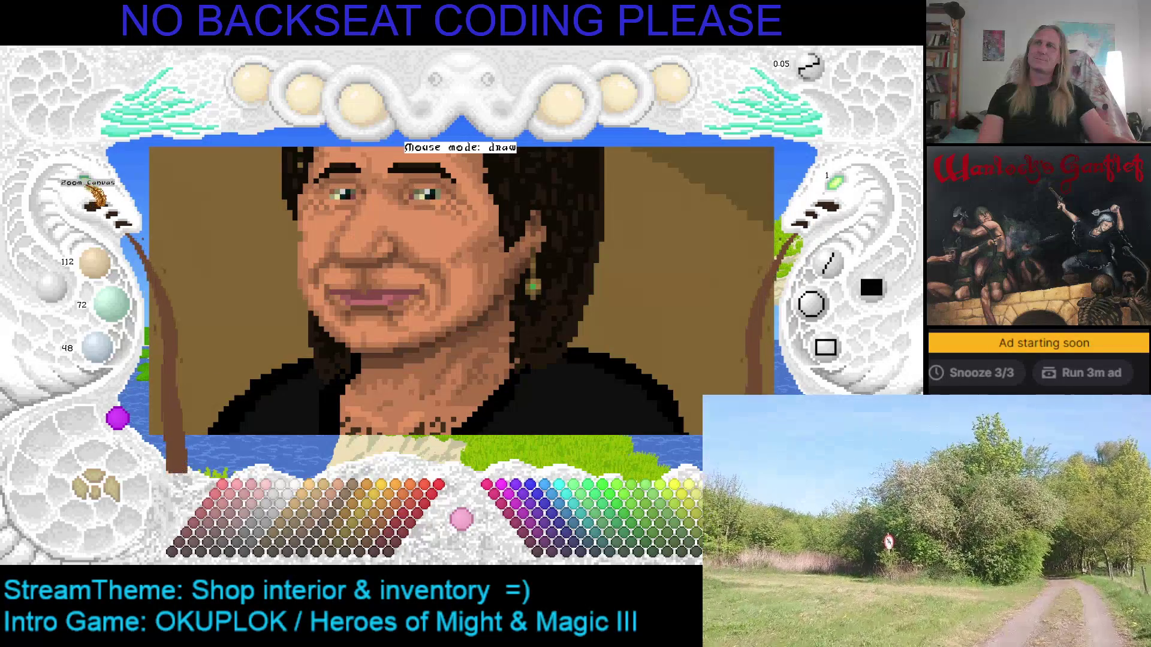
click(96, 201)
right_click(96, 201)
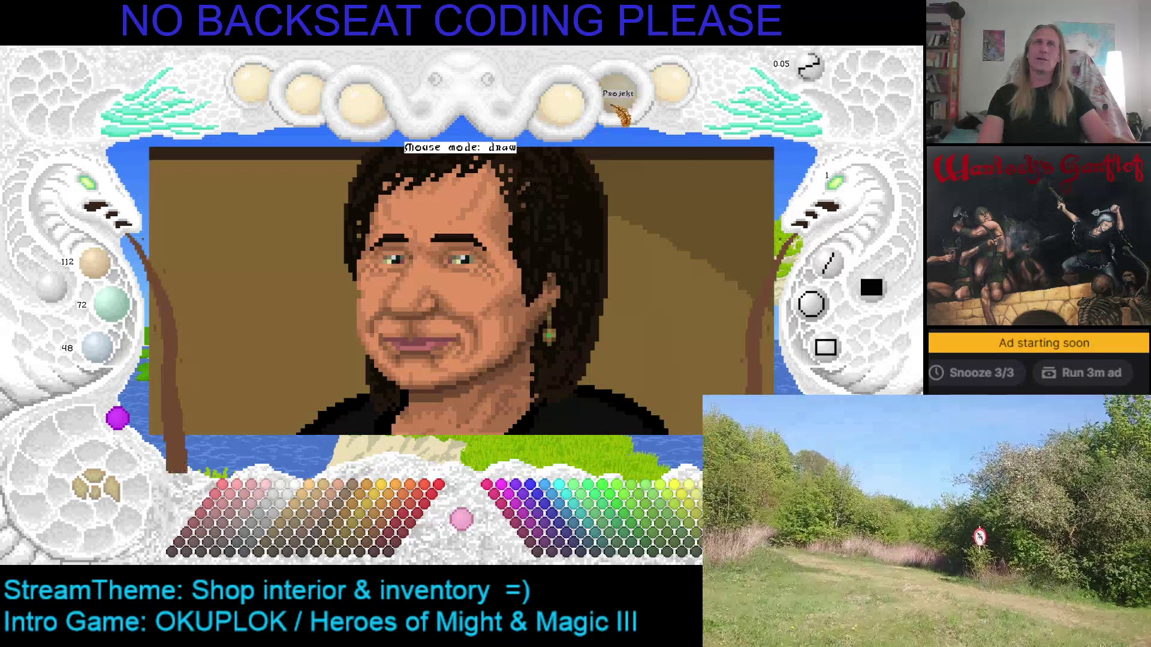
click(618, 93)
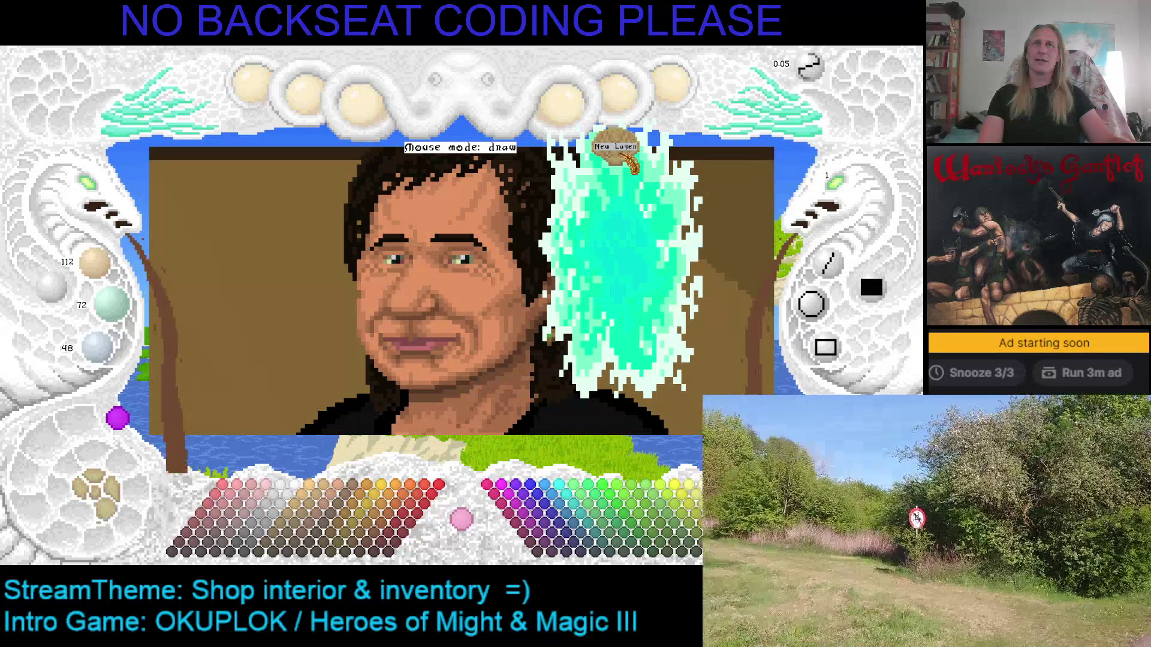
click(617, 90)
click(142, 479)
click(143, 494)
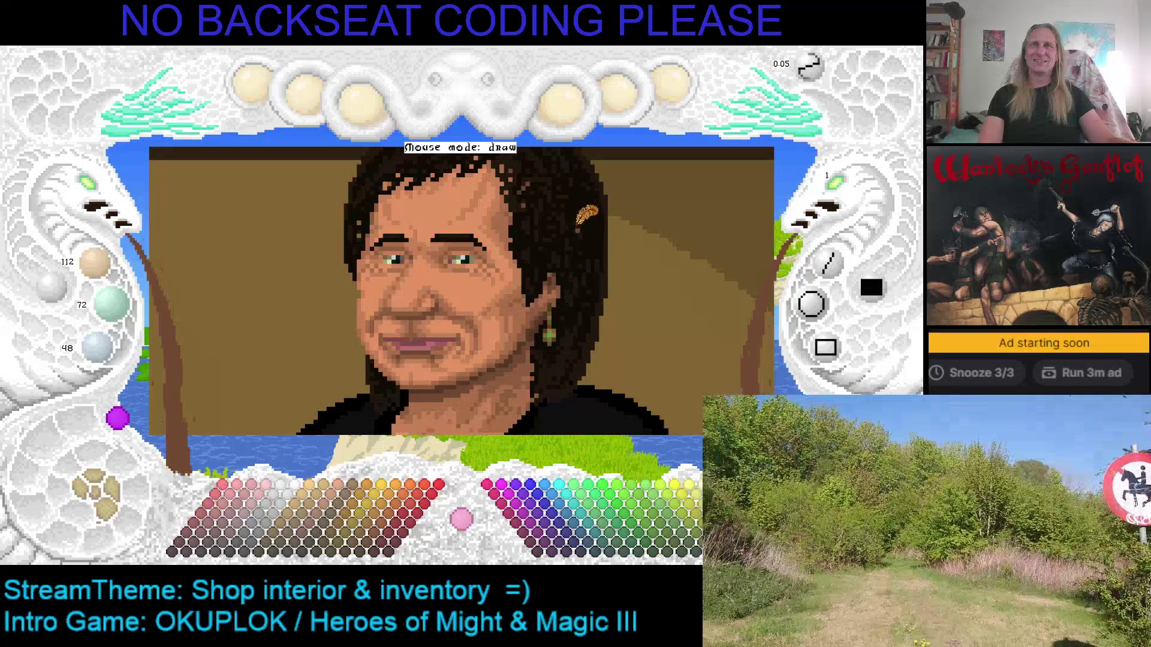
Pick the near-black hair colour, compare with the reference, and paint the first moustache stroke.
right_click(595, 205)
click(142, 486)
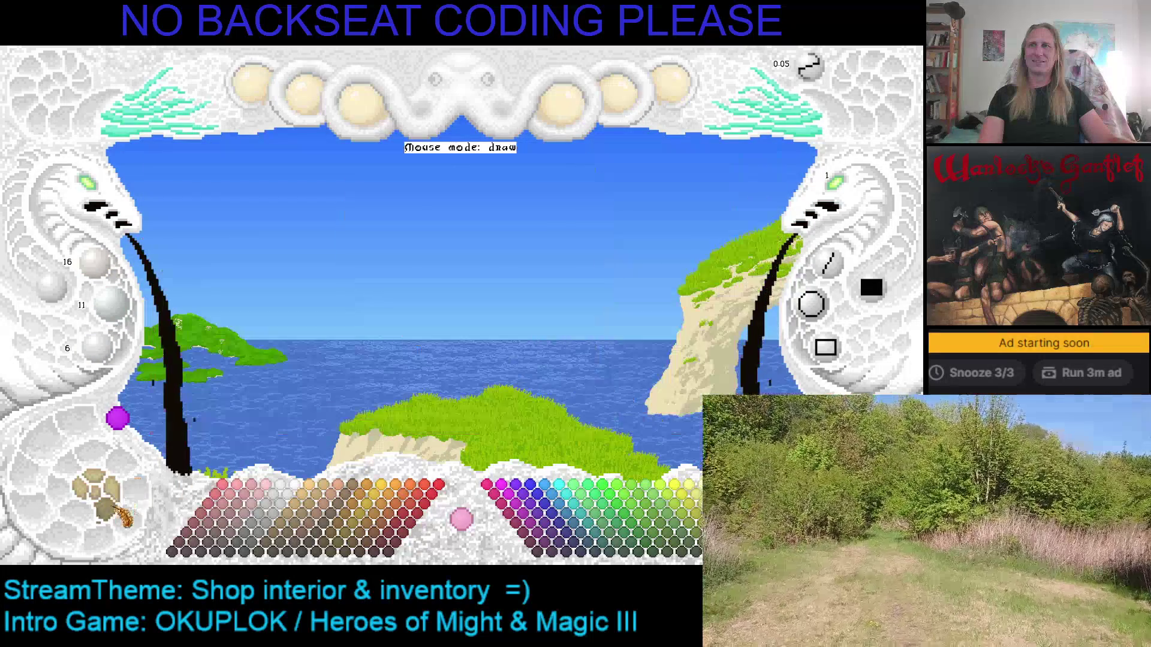
key(alt+Tab)
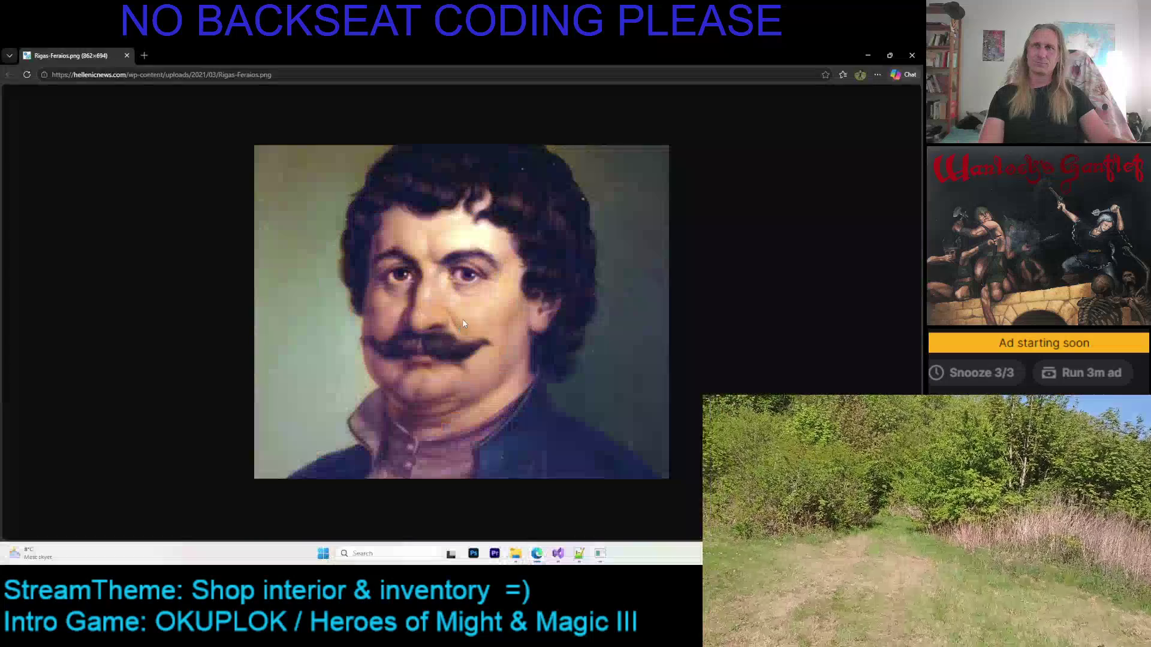
key(alt+Tab)
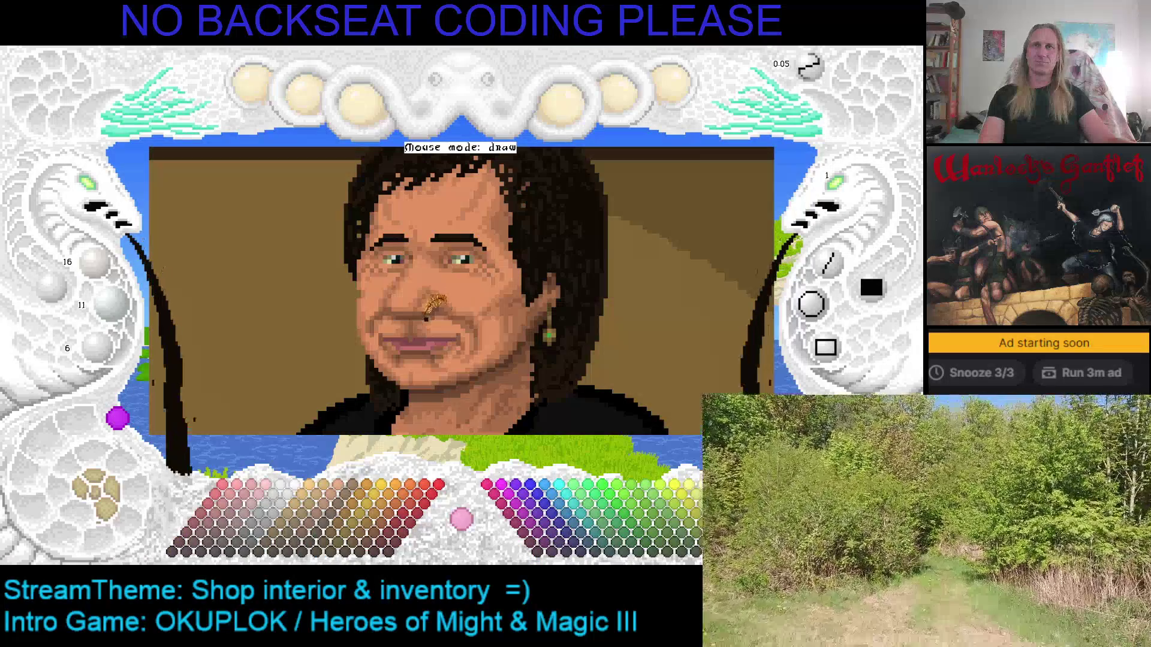
drag(421, 323, 431, 331)
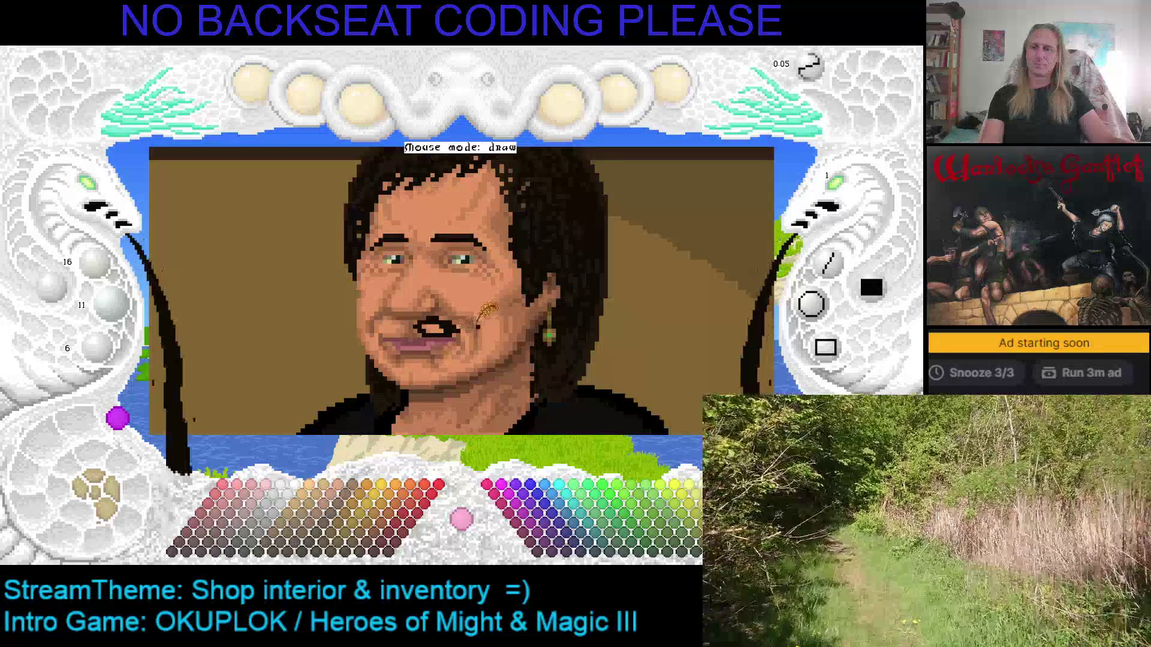
Extend the black moustache toward the right cheek and save the portrait.
key(alt+Tab)
key(alt+Tab)
mouse_move(463, 318)
mouse_down()
mouse_move(481, 327)
mouse_move(428, 324)
mouse_move(447, 321)
mouse_move(459, 336)
mouse_move(487, 321)
mouse_move(499, 328)
mouse_up()
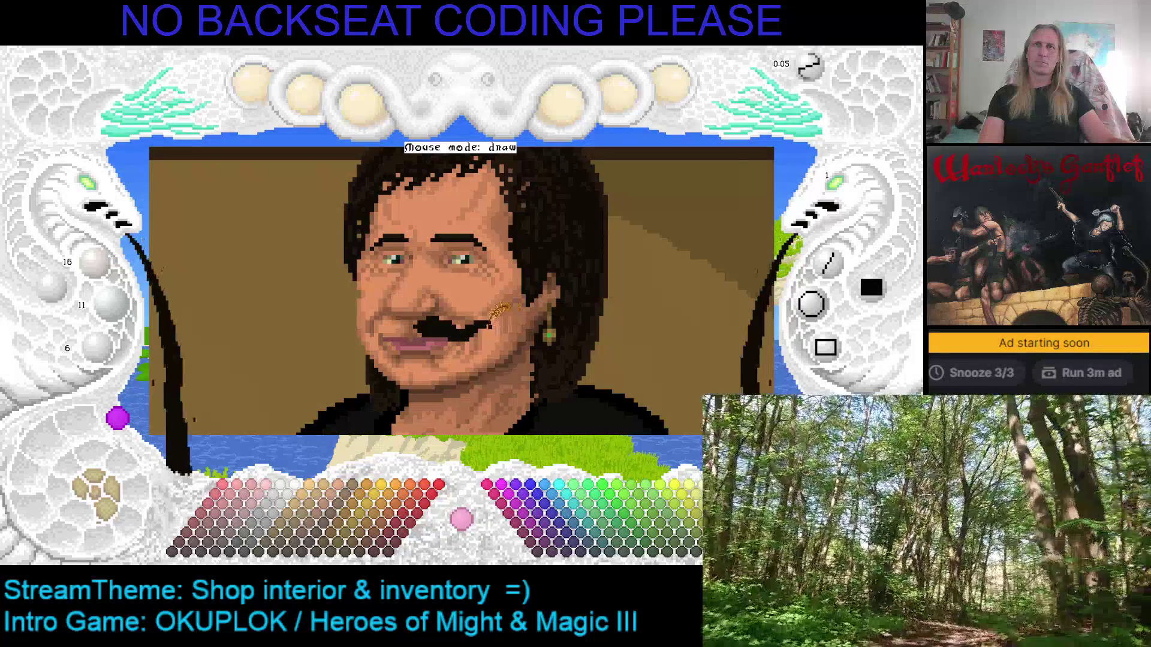
key(ctrl+s)
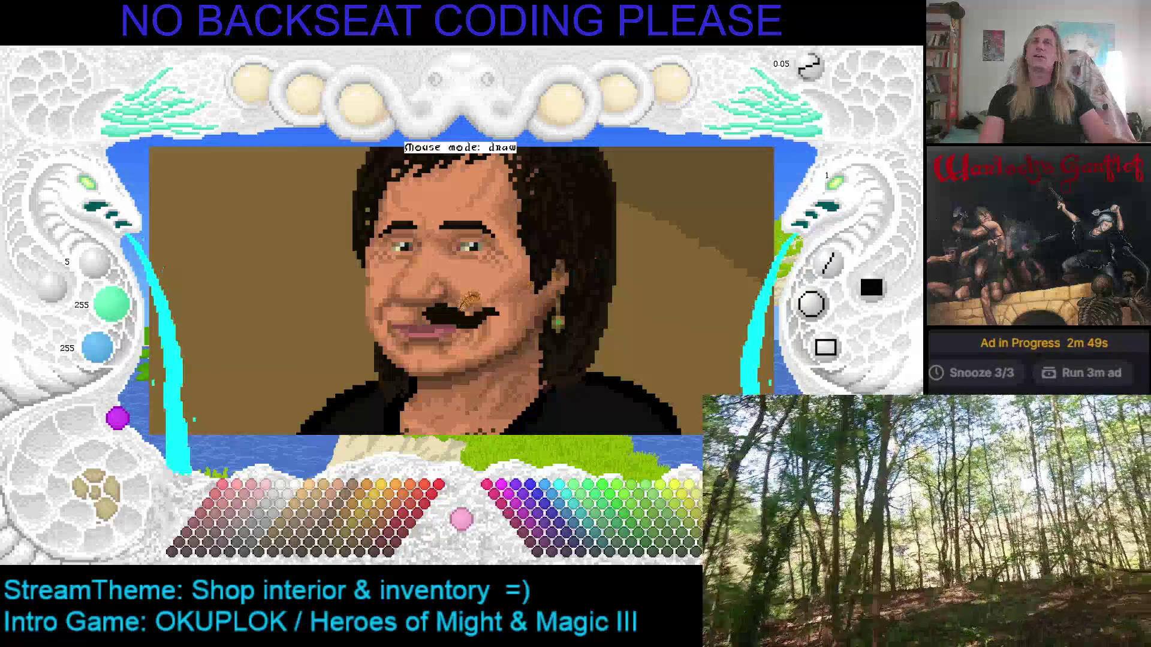
Re-sample the near-black colour and fill out the moustache's left end.
right_click(431, 306)
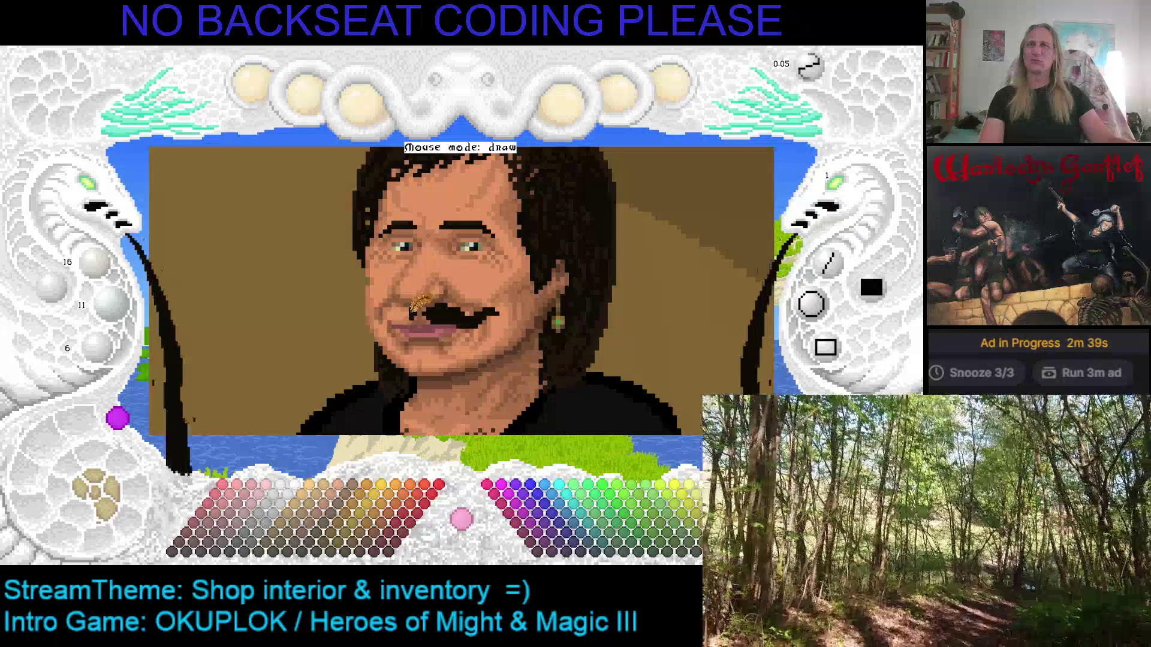
drag(407, 318, 402, 323)
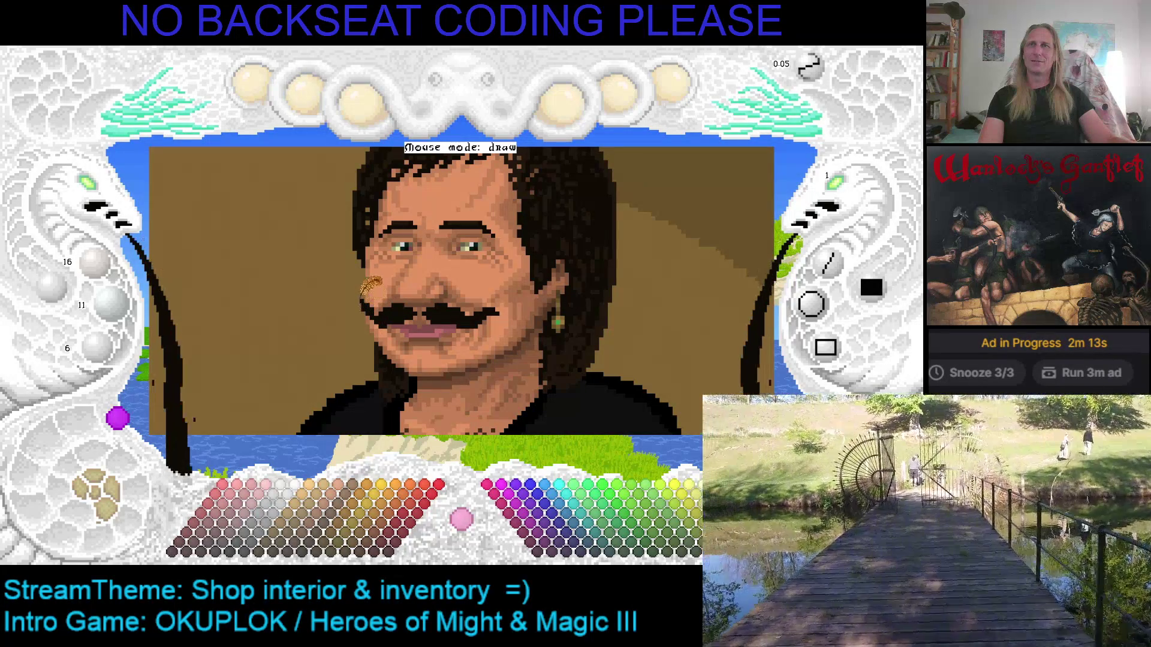
key(x)
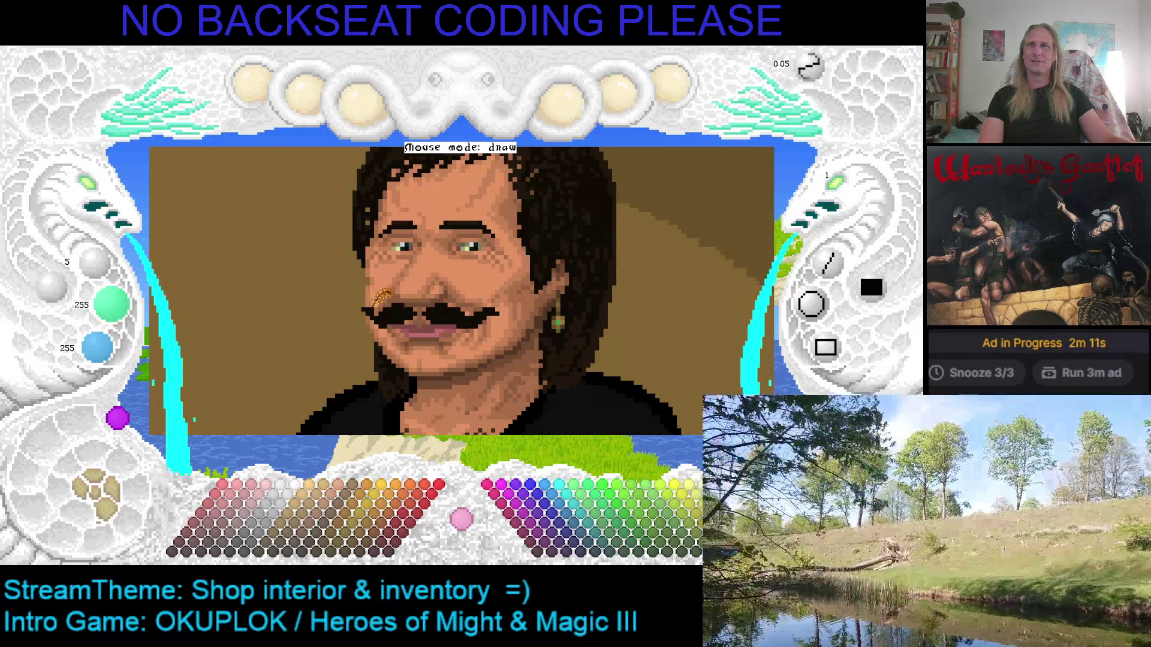
key(x)
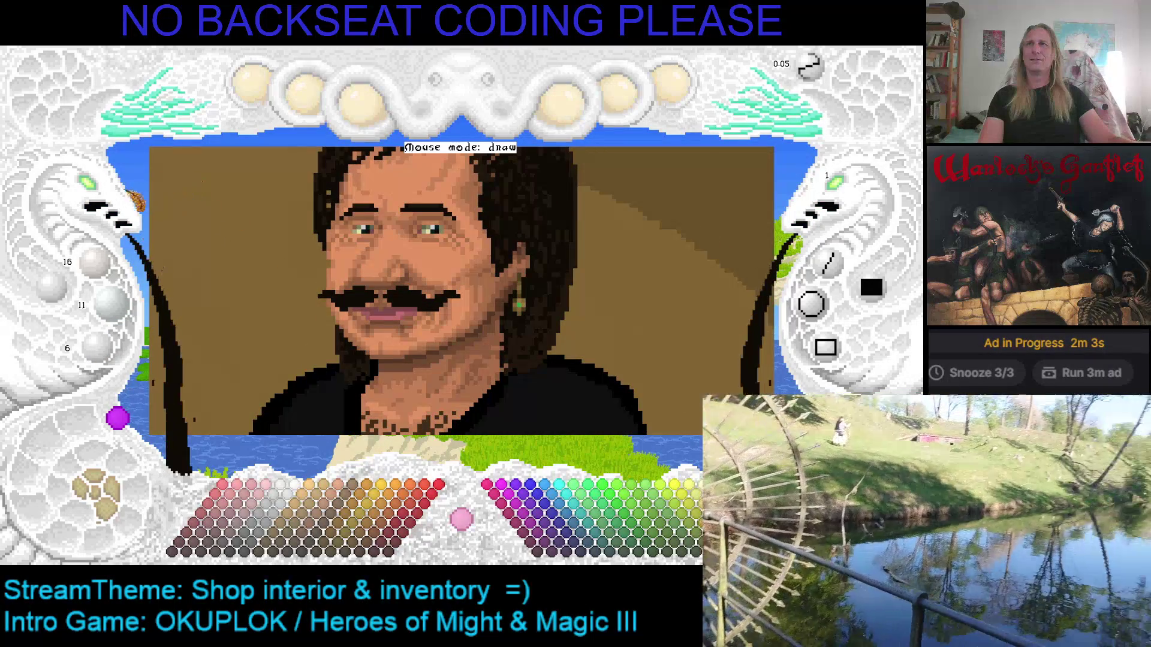
click(108, 195)
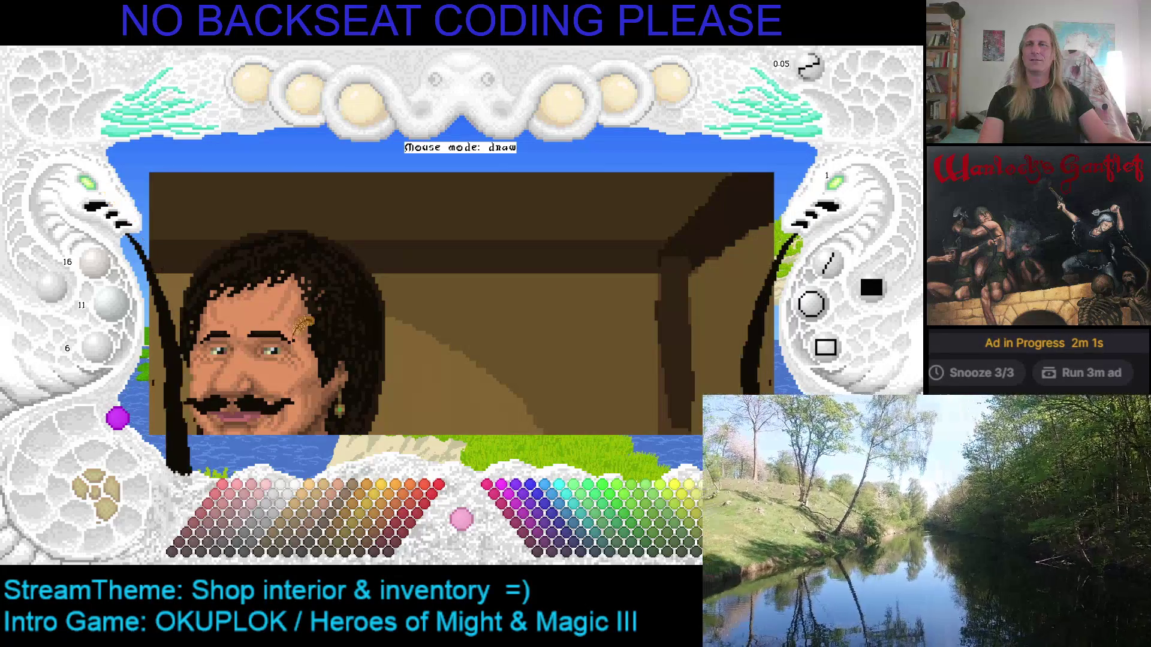
scroll(302, 329, down, 1)
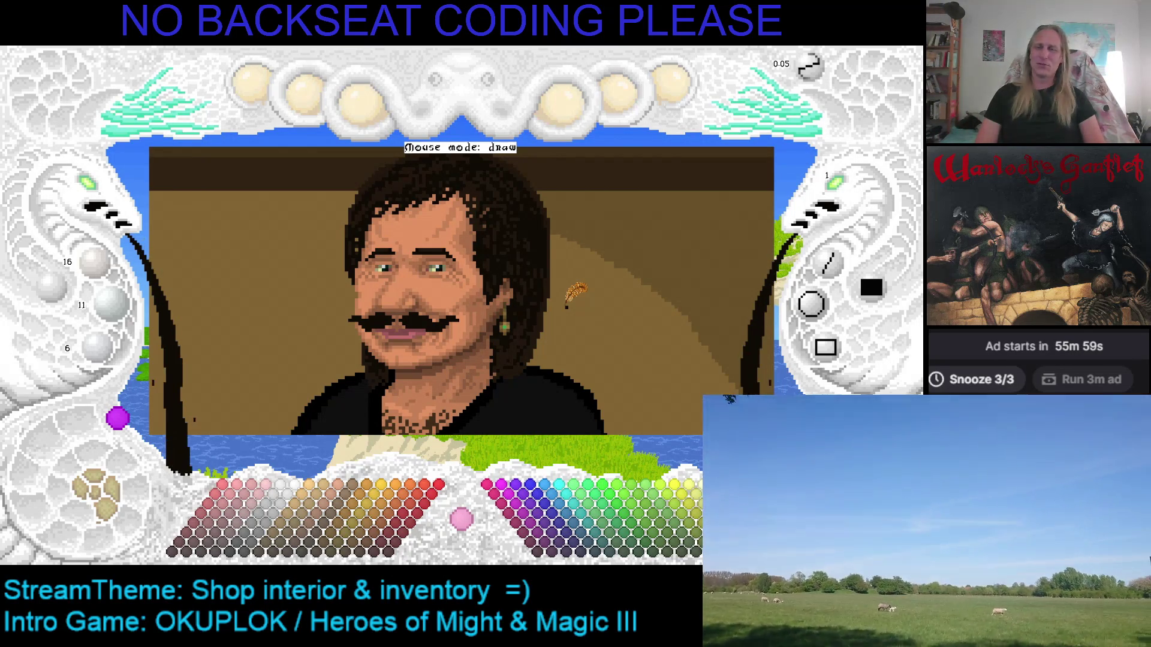
Zoom in, switch the colour to cyan, and toggle the background layers and reference portrait overlay.
scroll(564, 306, up, 2)
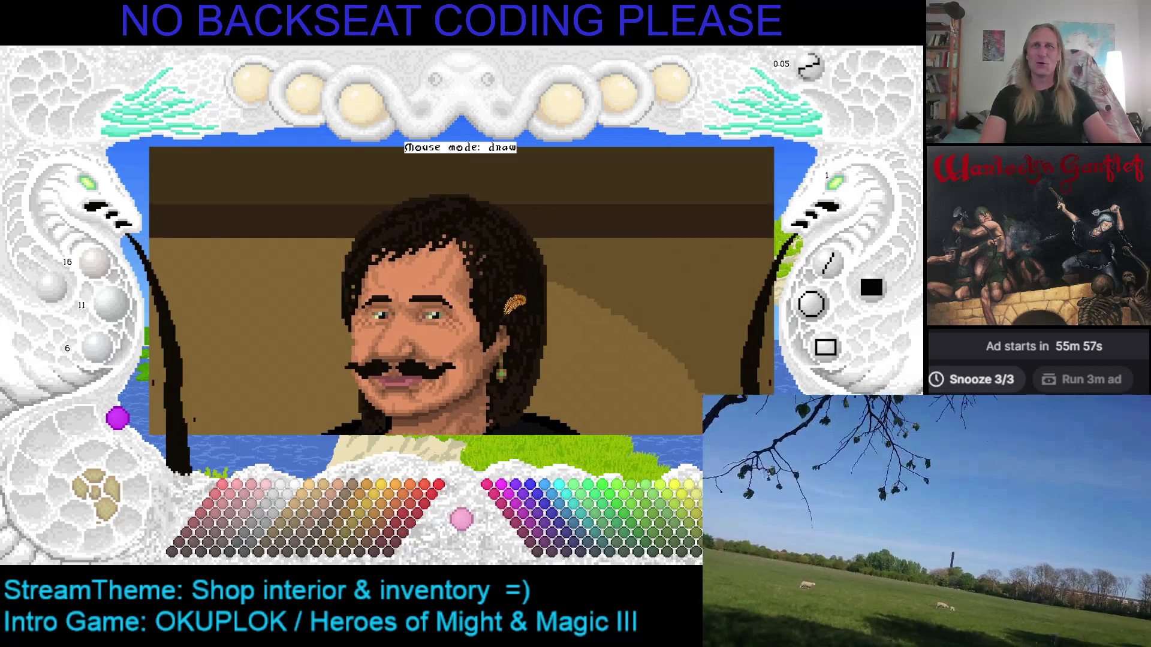
scroll(91, 191, up, 5)
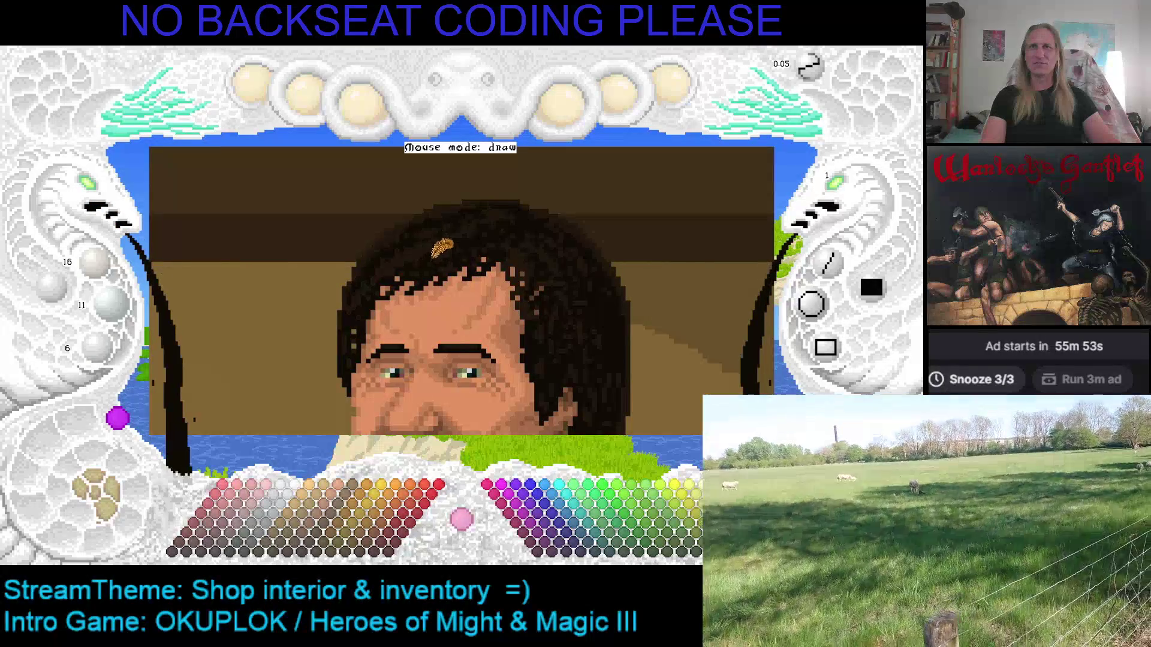
key(c)
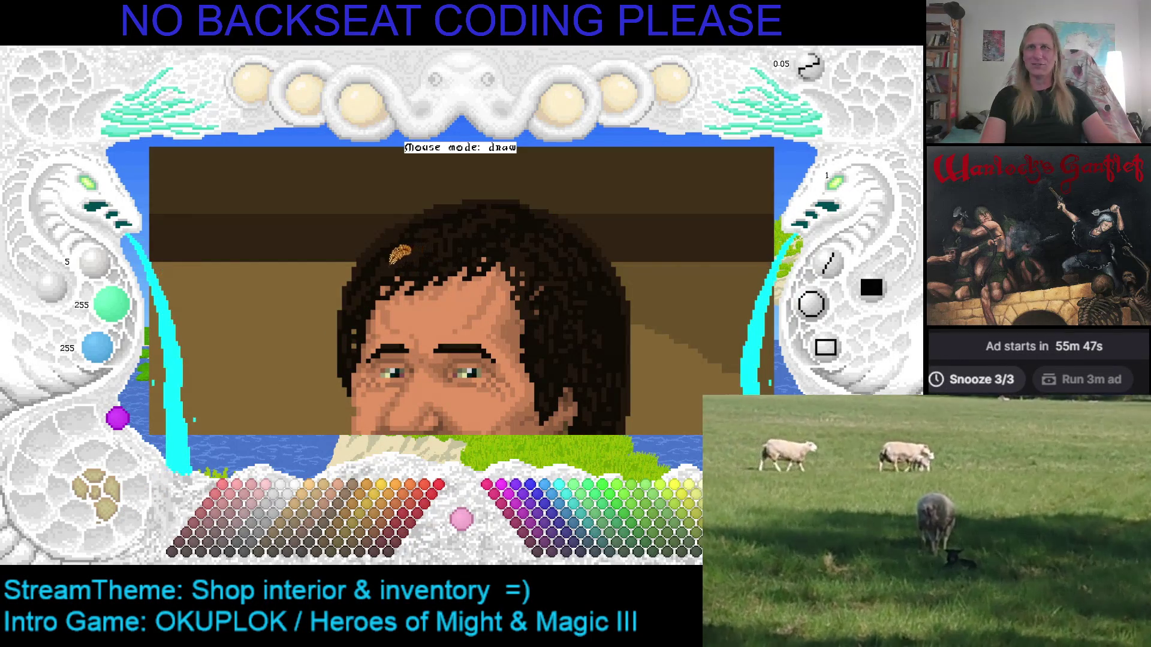
click(114, 490)
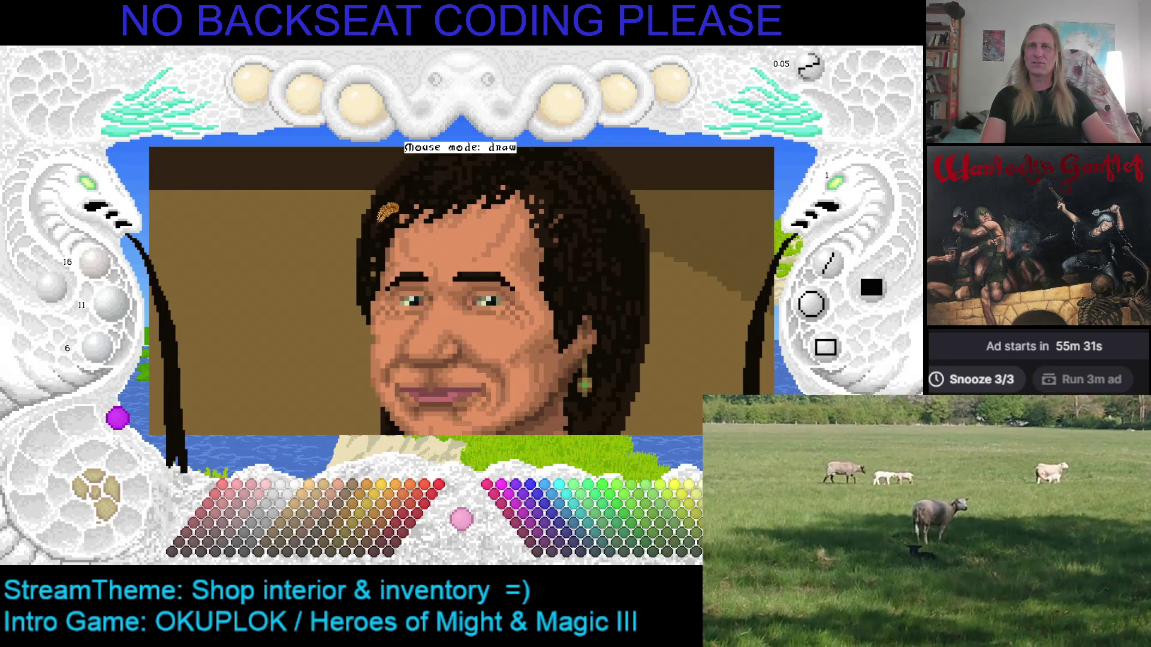
scroll(387, 214, up, 1)
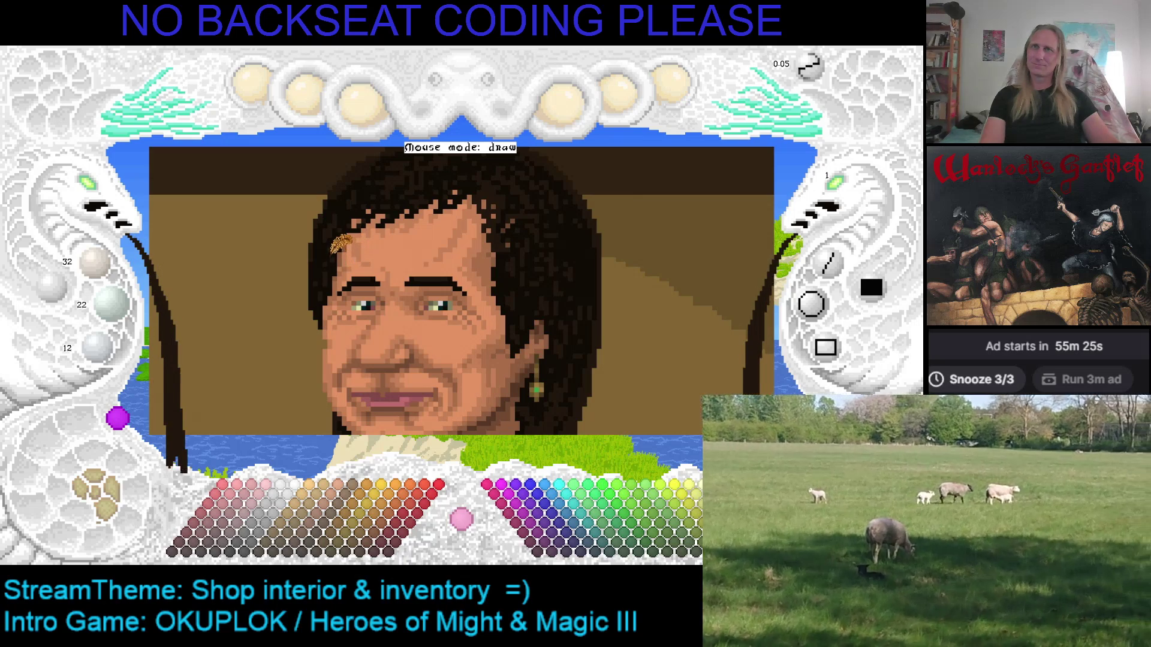
scroll(333, 269, down, 1)
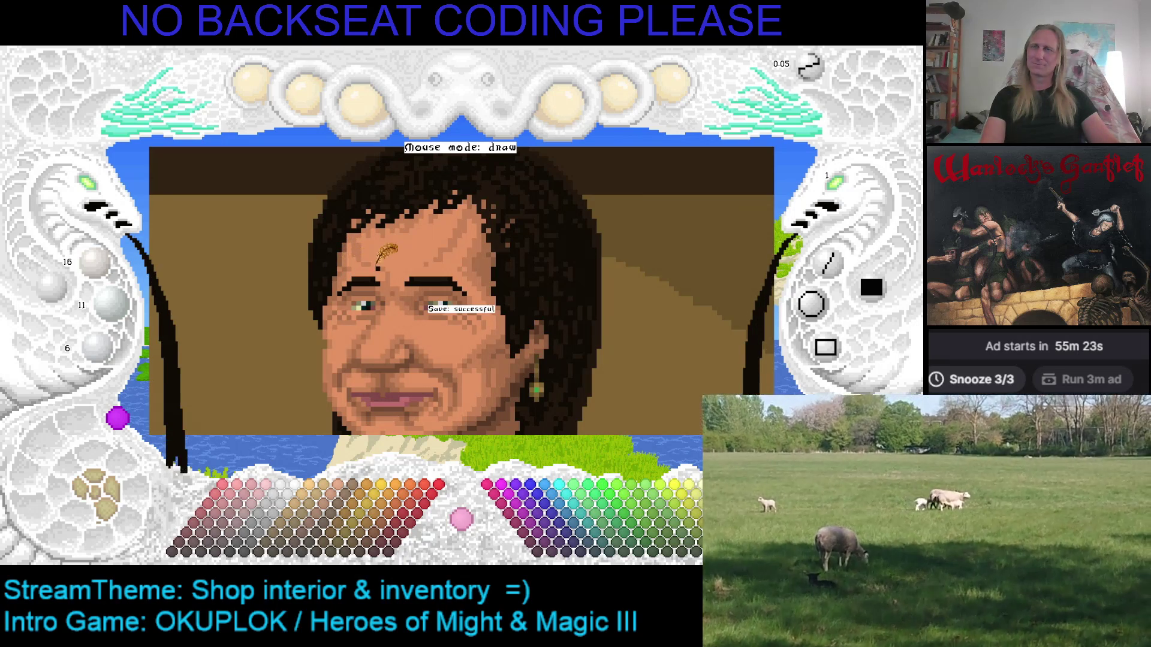
click(111, 514)
click(109, 517)
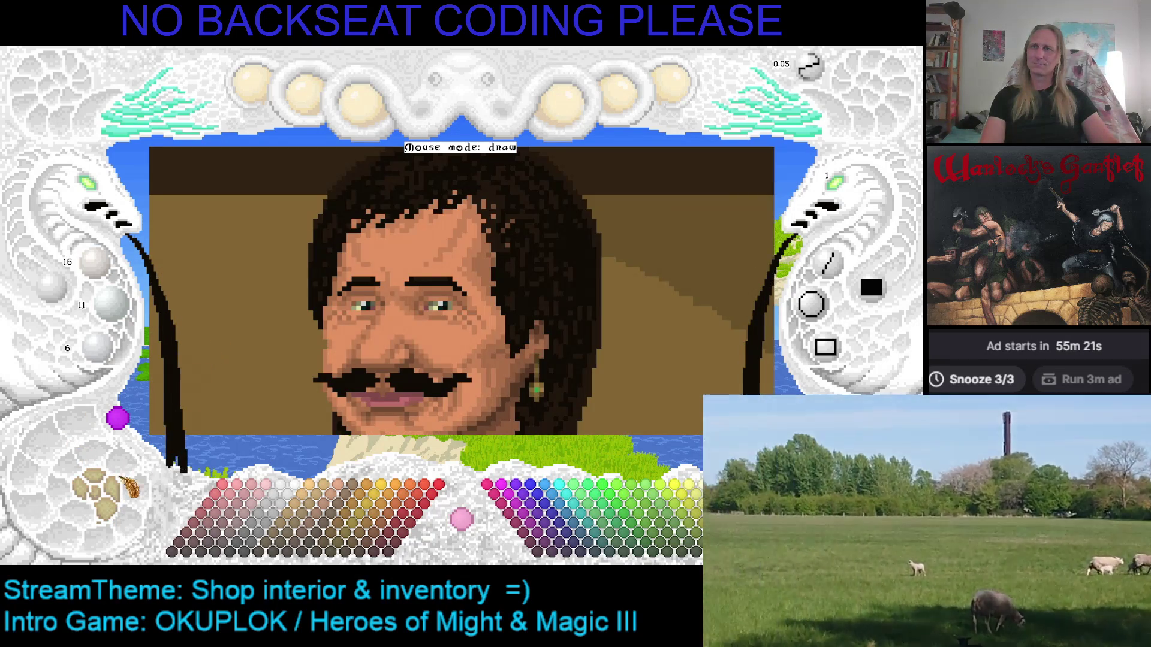
Flick the reference portrait overlay on and off to compare, leaving it hidden.
click(110, 517)
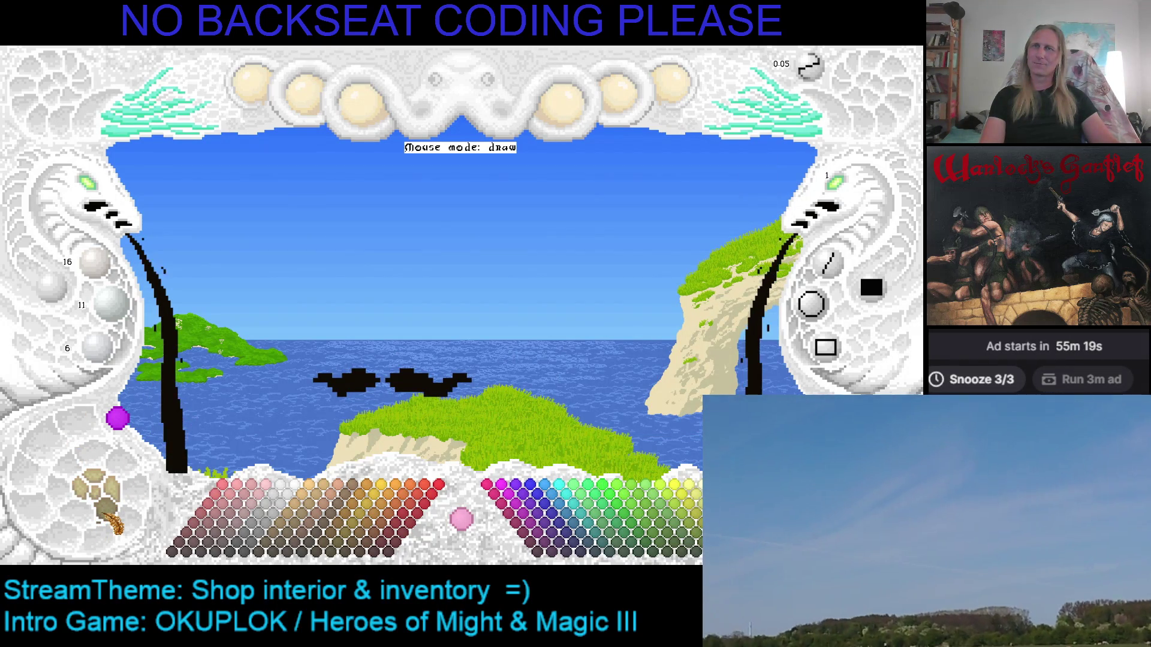
click(110, 516)
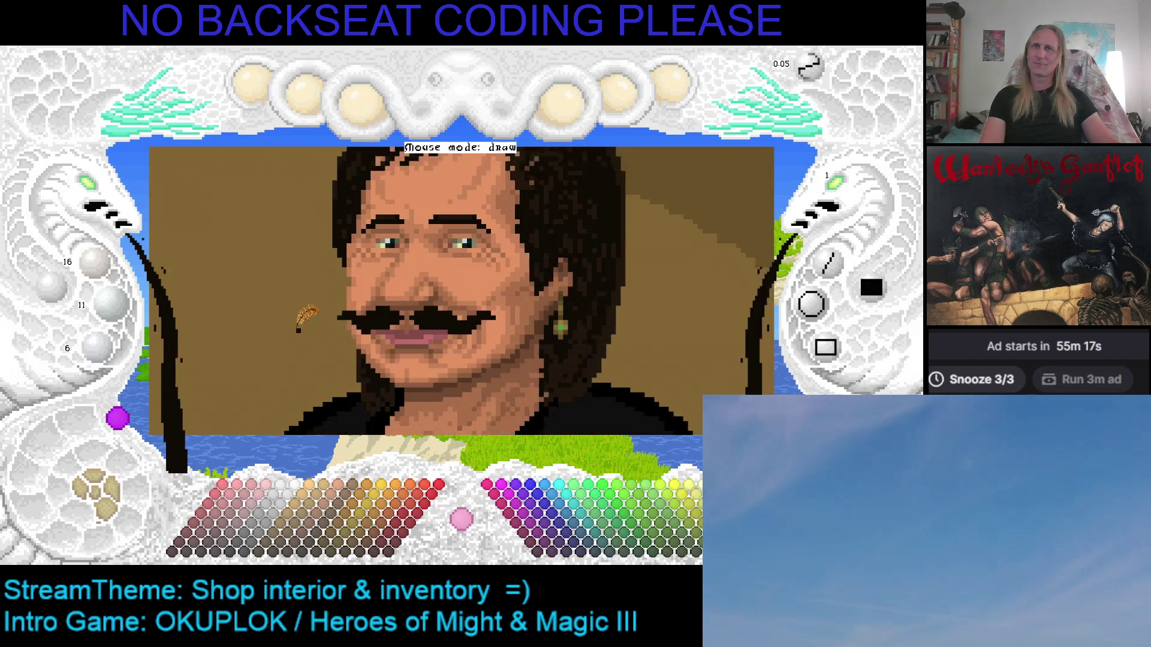
click(110, 517)
click(109, 517)
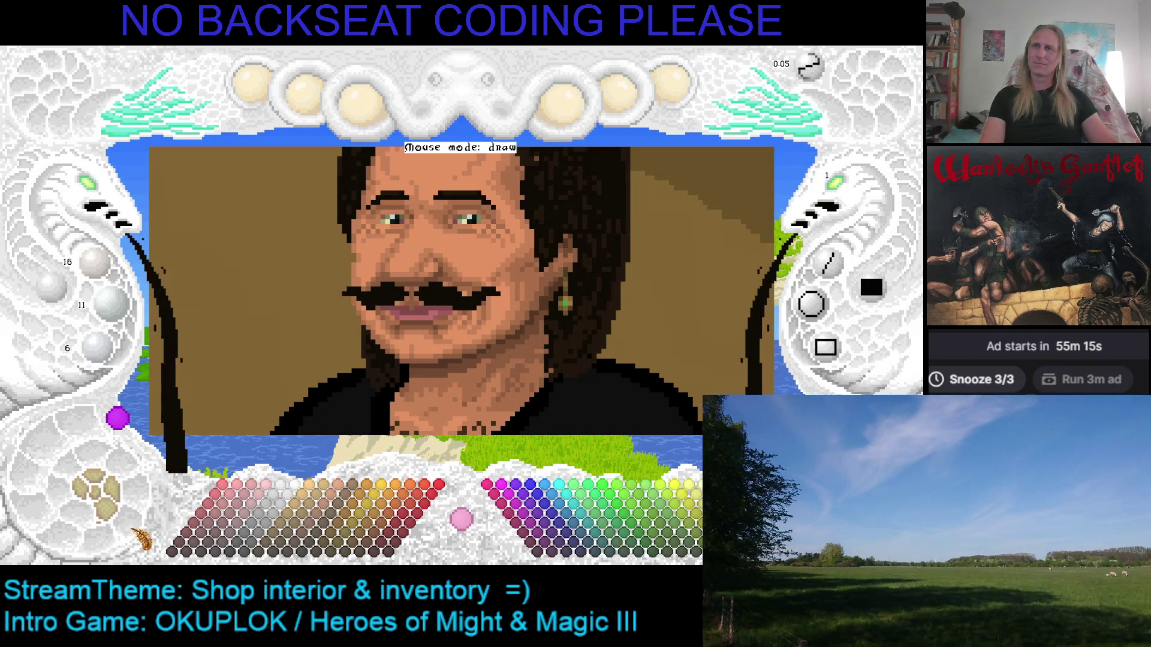
click(109, 517)
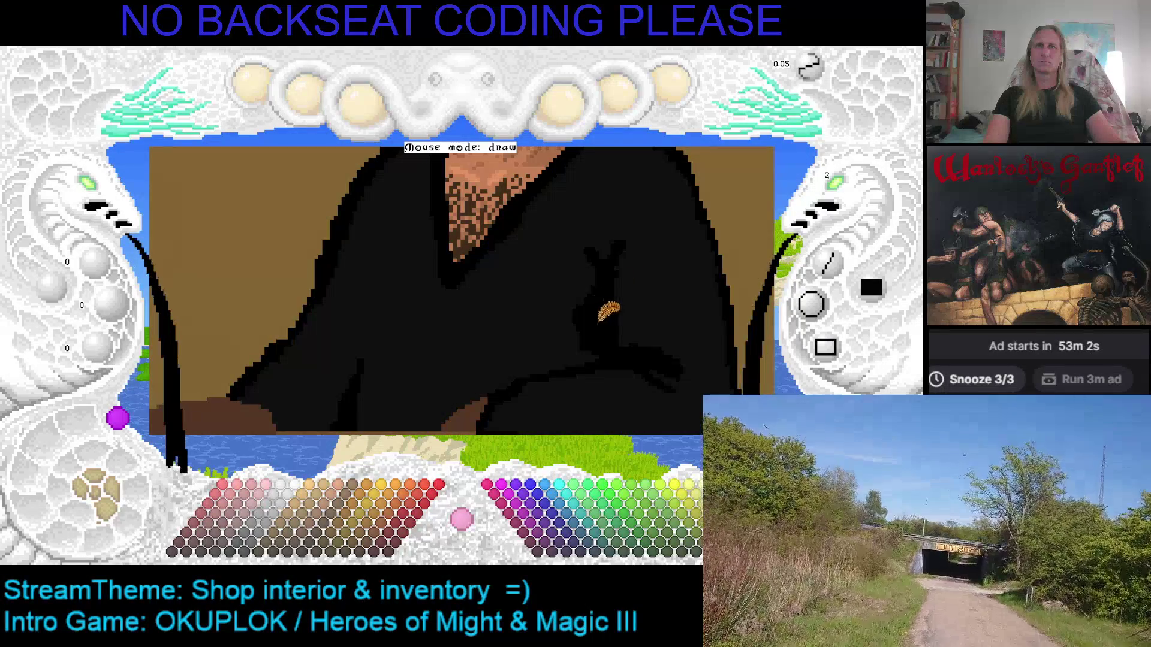
Set the brush to size 1 and pan down to the folded arms and wooden counter.
click(833, 203)
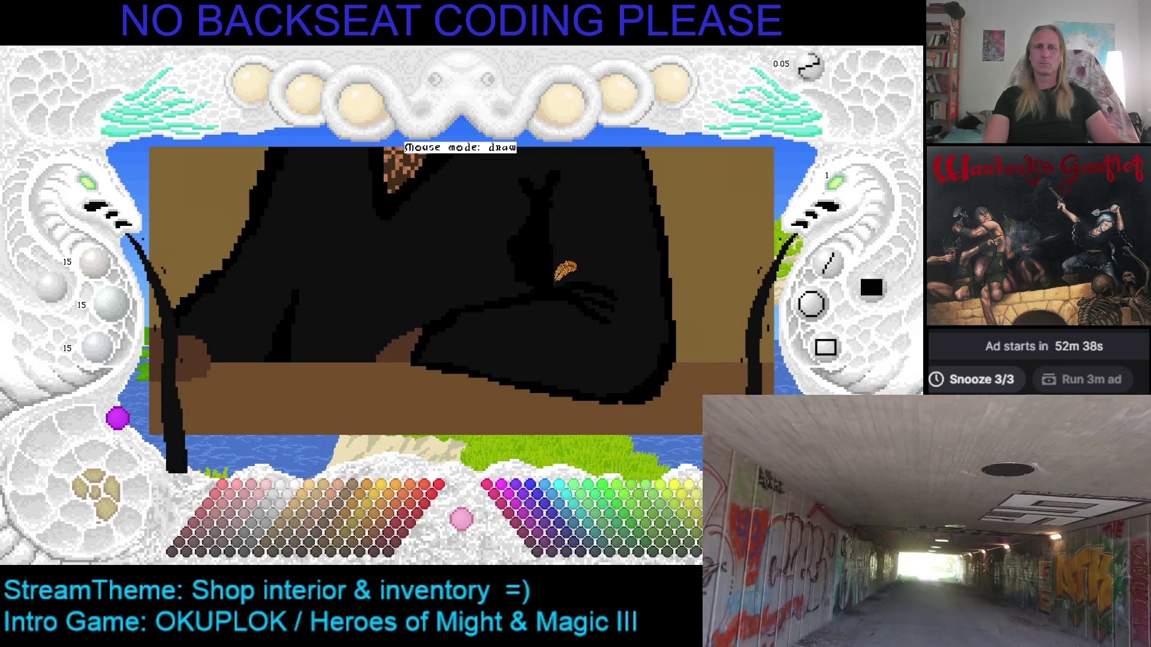
key(Down)
key(Right)
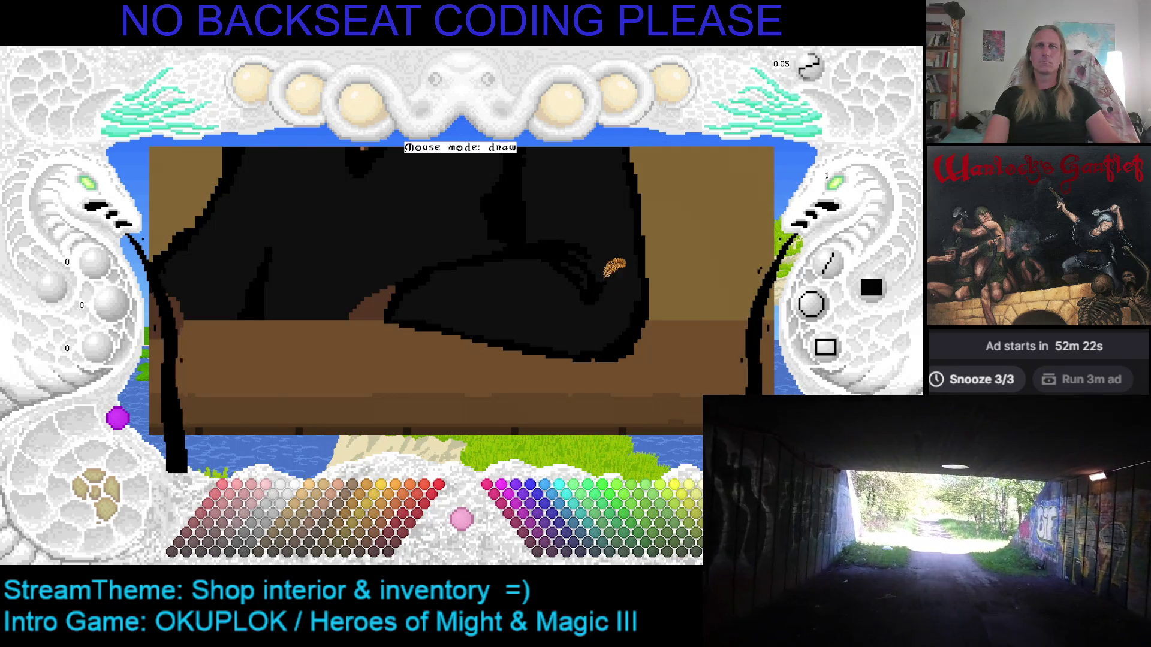
key(Left)
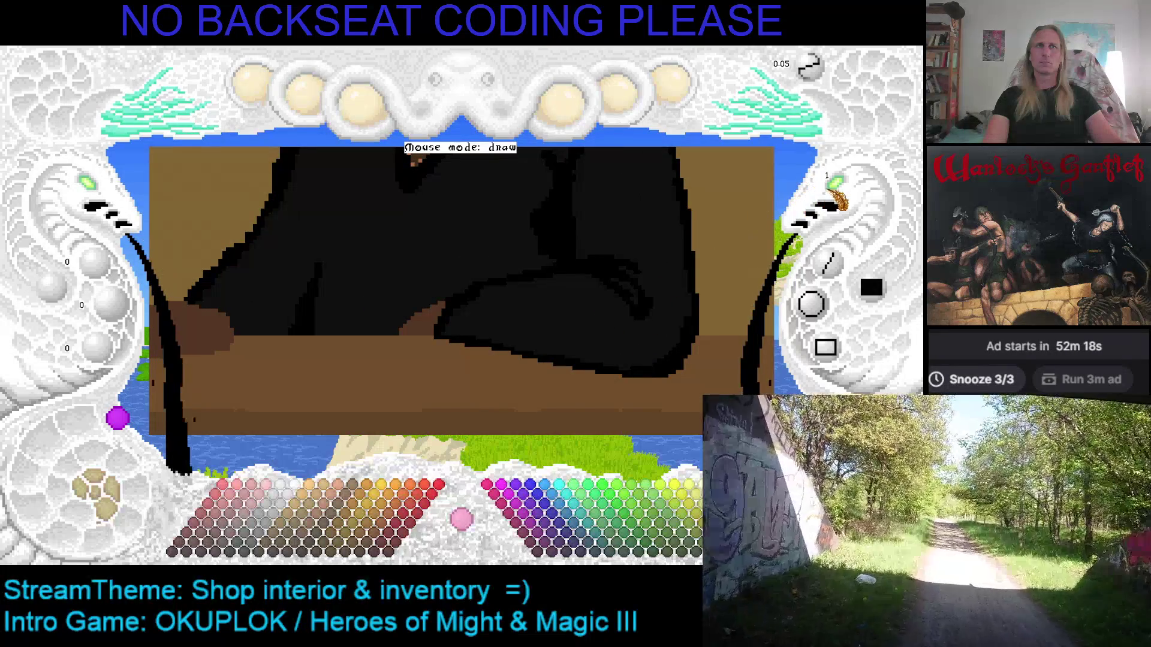
With a size-2 brush, extend the sleeve's black lower edge and speckle the robe dark grey 15,15,15.
click(834, 190)
mouse_move(468, 330)
mouse_down()
mouse_move(532, 349)
mouse_move(477, 349)
mouse_up()
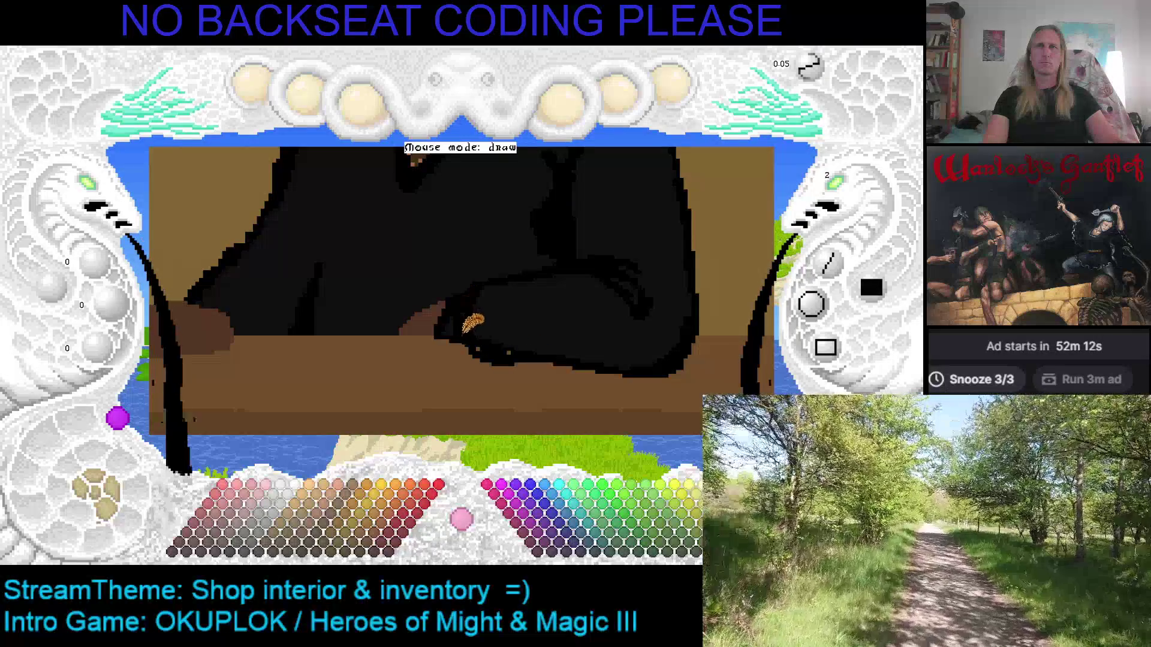
drag(518, 351, 625, 369)
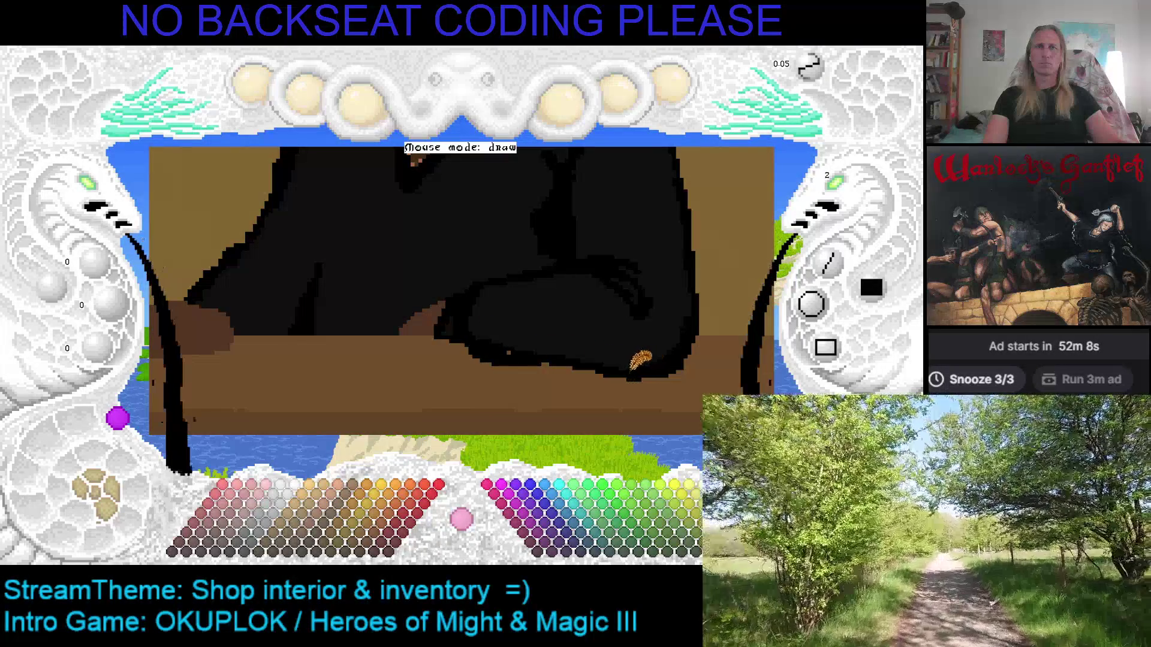
mouse_move(649, 378)
mouse_down()
mouse_move(530, 358)
mouse_move(569, 363)
mouse_up()
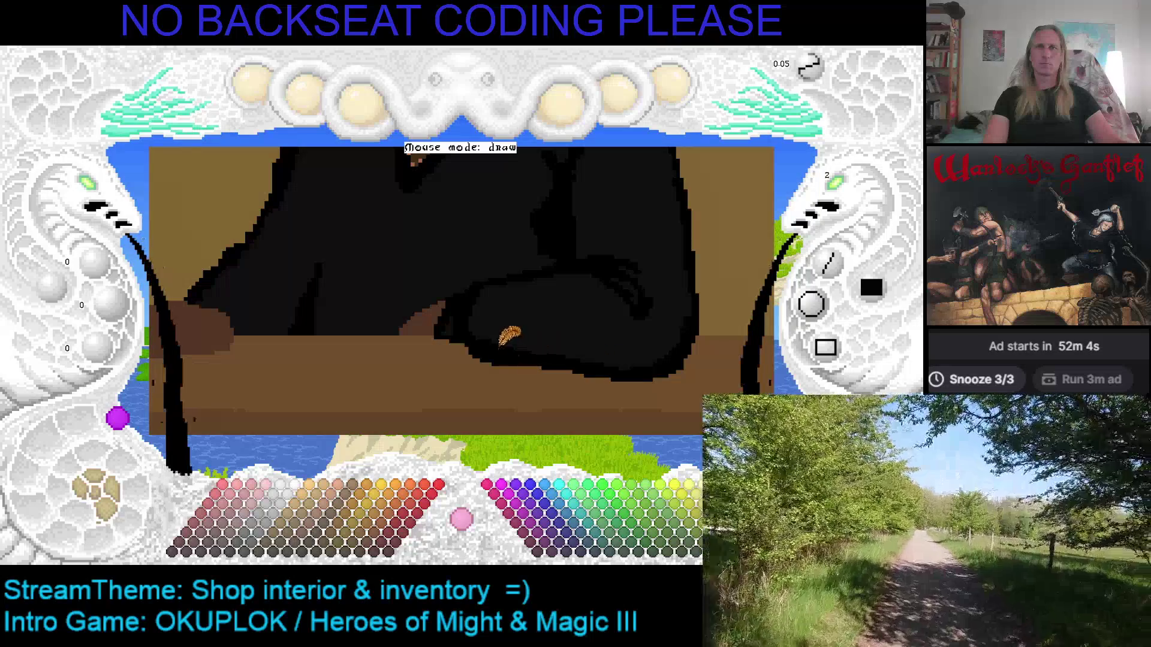
right_click(508, 318)
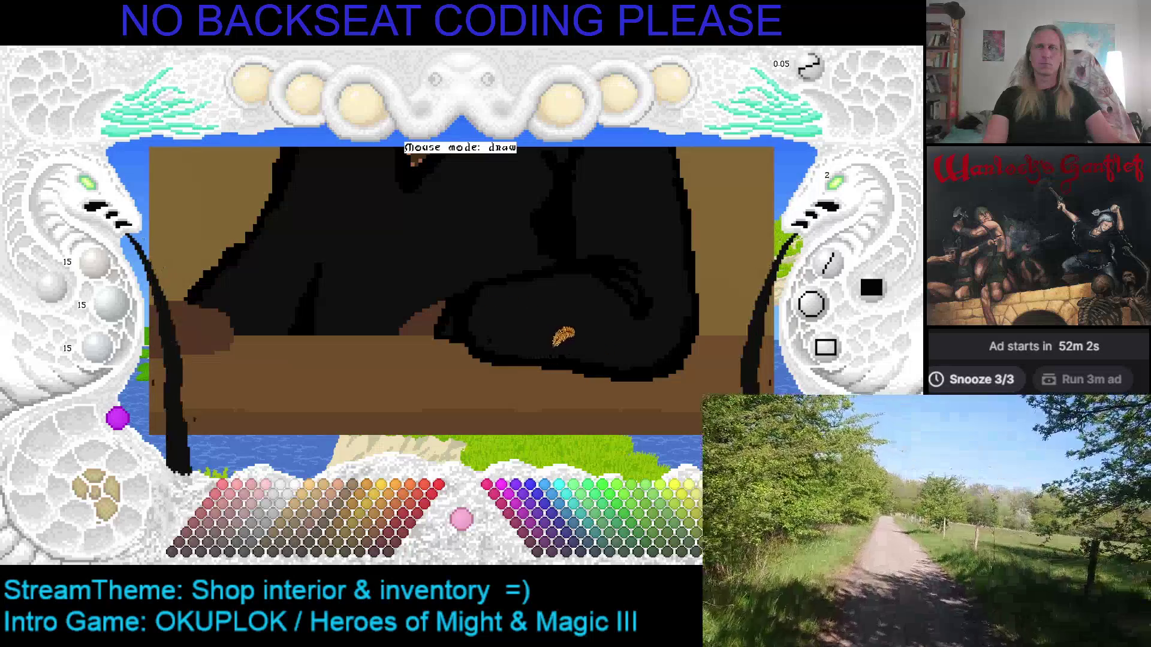
right_click(504, 358)
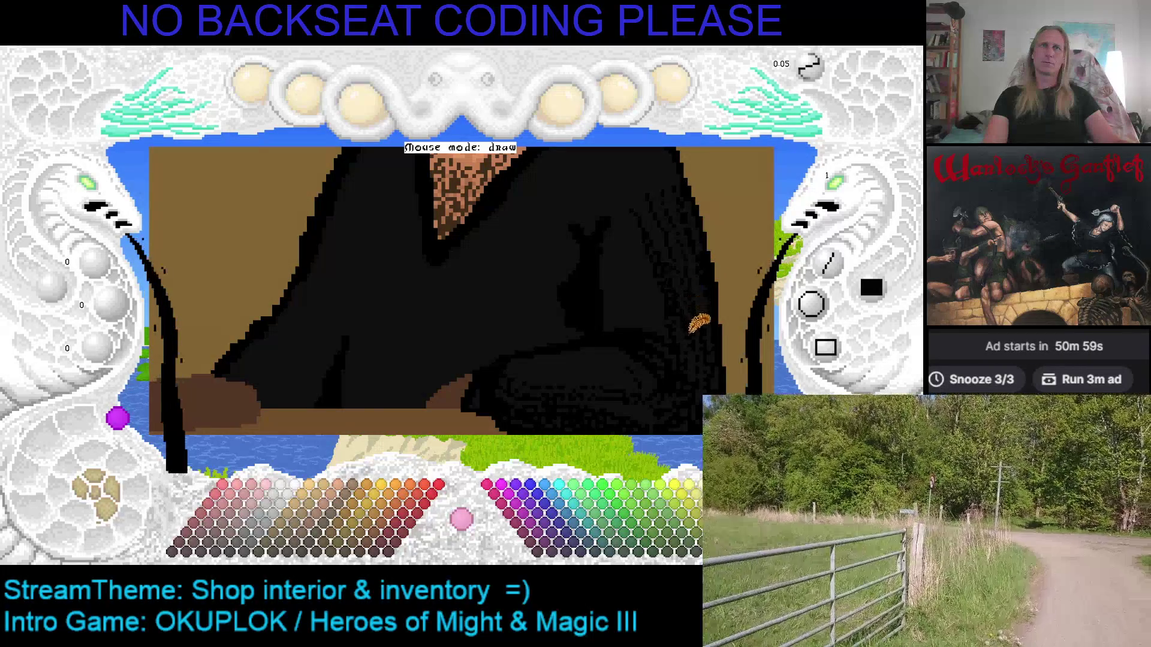
Pan left and up to show the speckled forearm and the counter planks.
scroll(676, 350, down, 2)
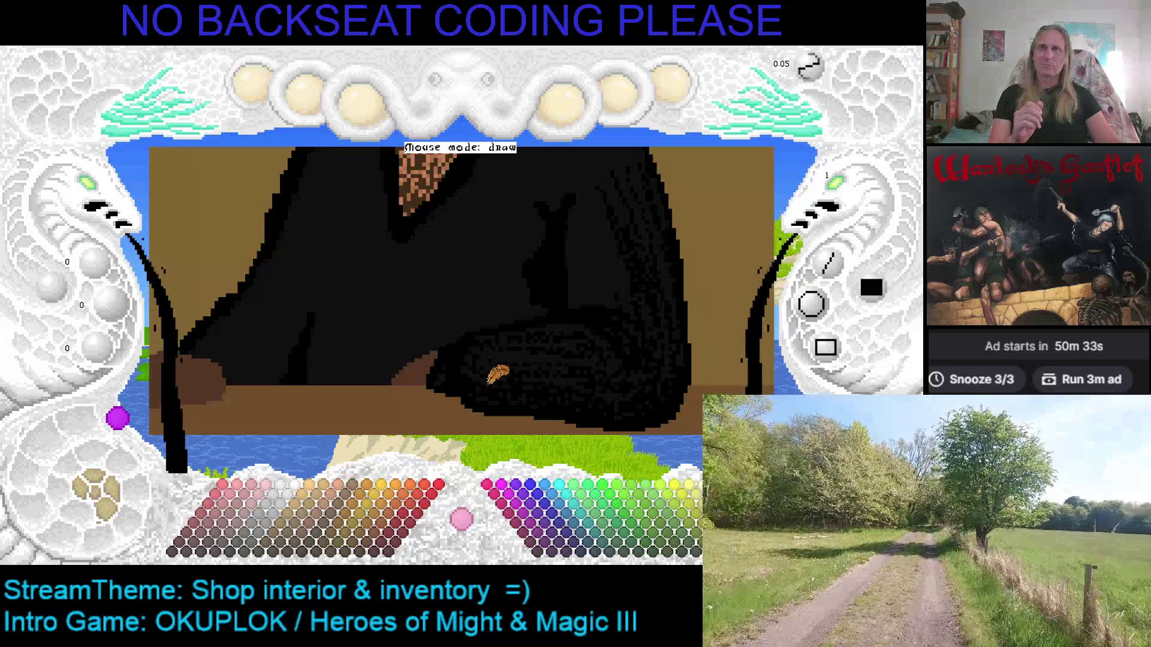
drag(513, 312, 462, 327)
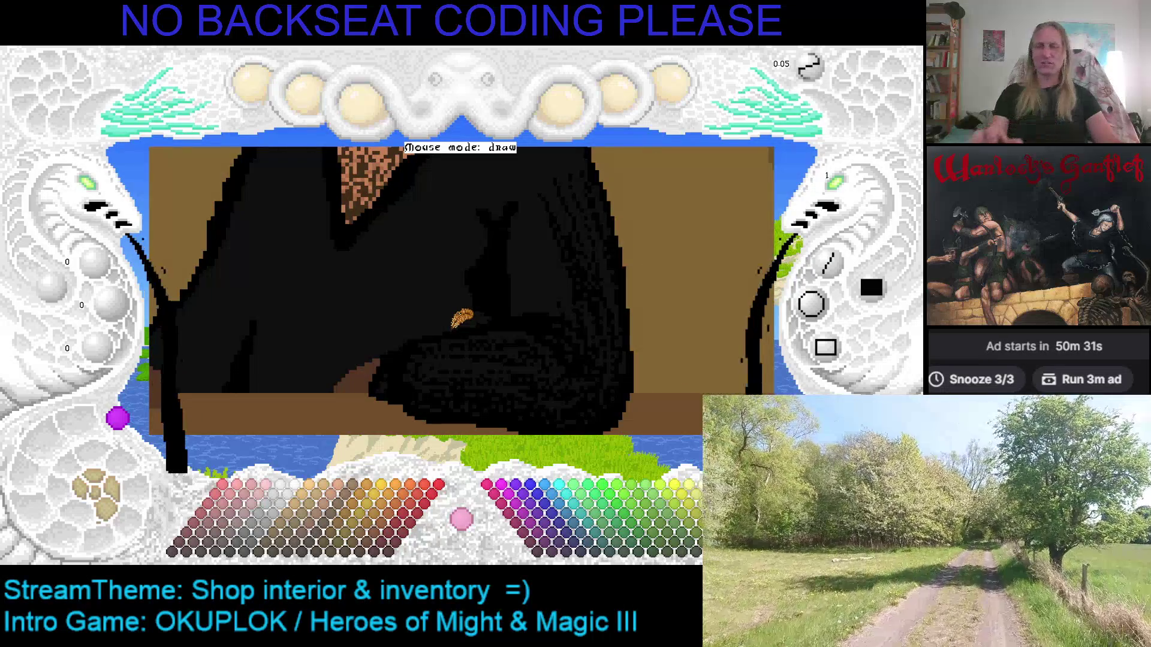
drag(540, 292, 432, 291)
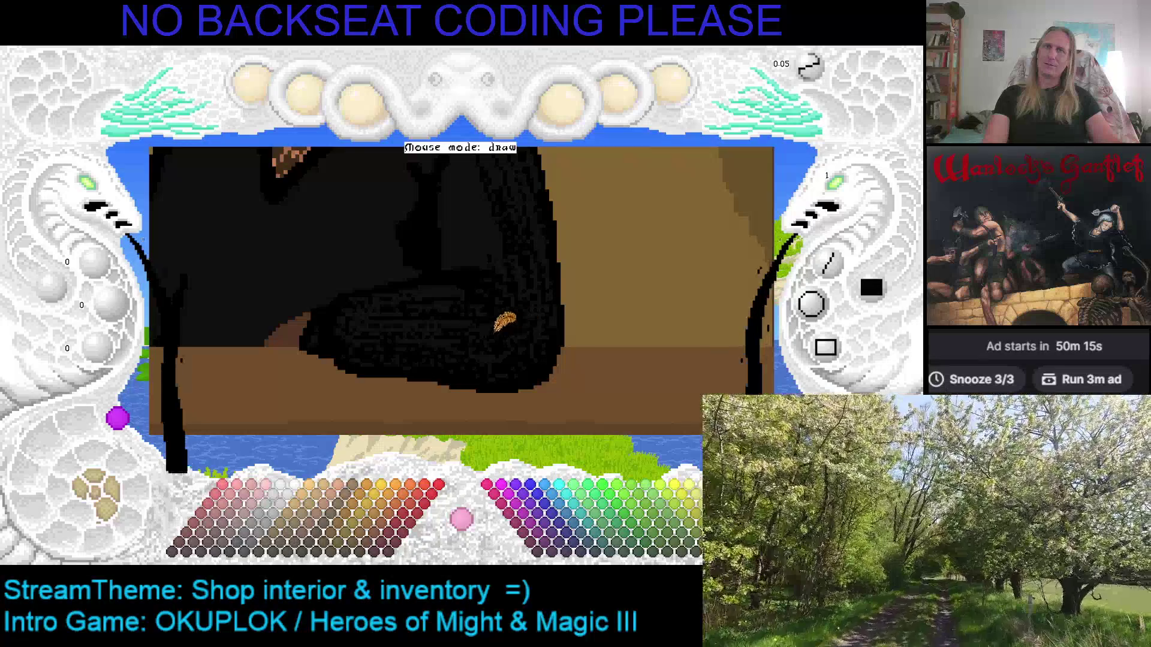
mouse_move(527, 313)
mouse_down()
mouse_move(542, 347)
mouse_move(574, 266)
mouse_up()
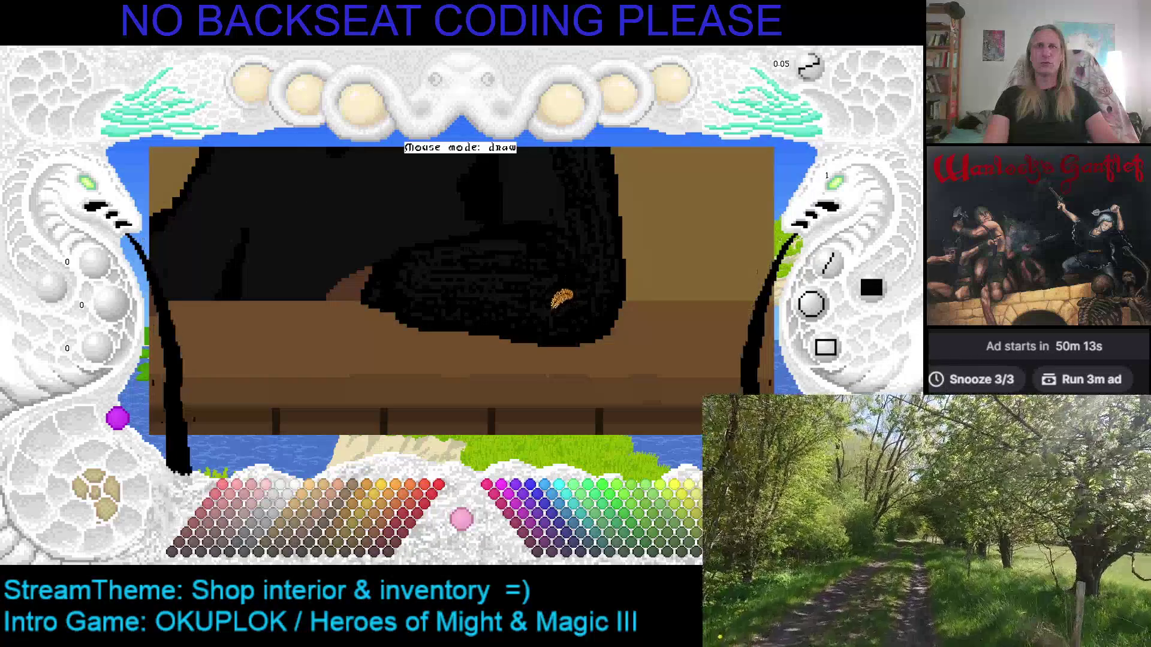
Zoom in on the robe and pick pure black (0,0,0) from it as the paint colour.
scroll(575, 282, up, 3)
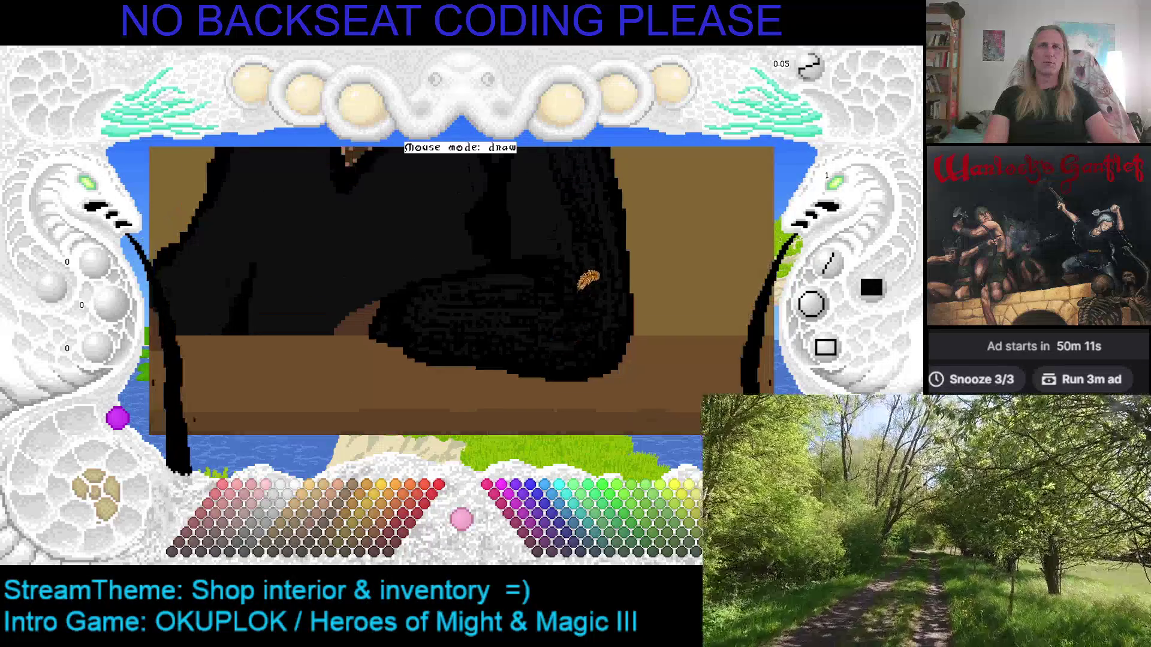
scroll(572, 275, up, 3)
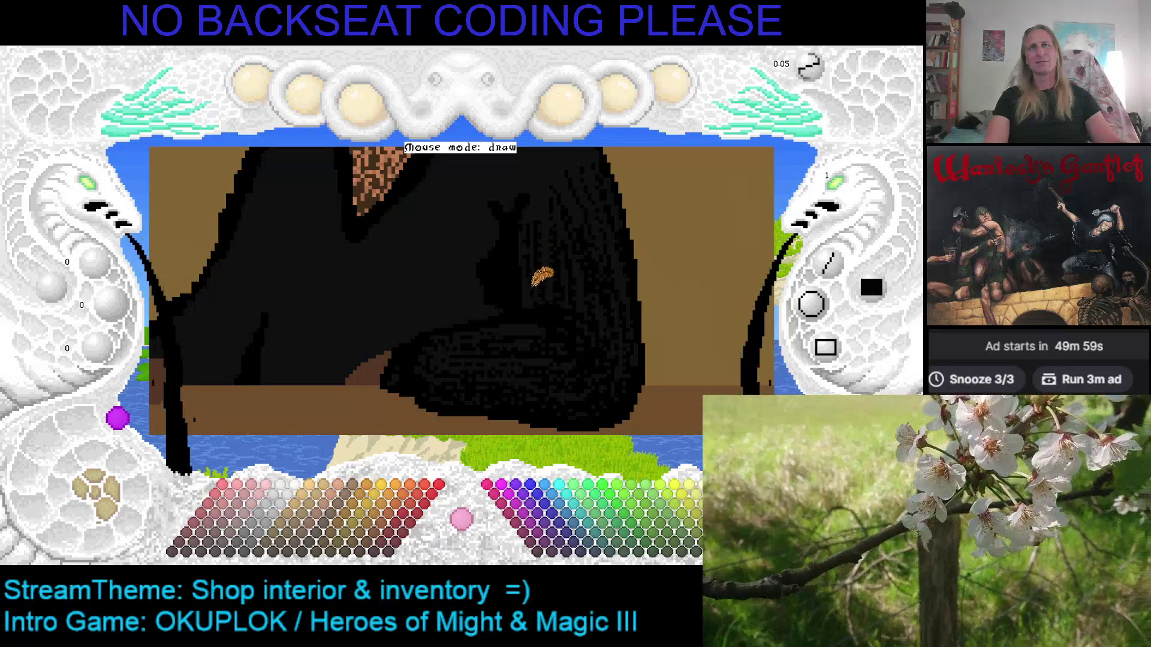
scroll(542, 258, up, 3)
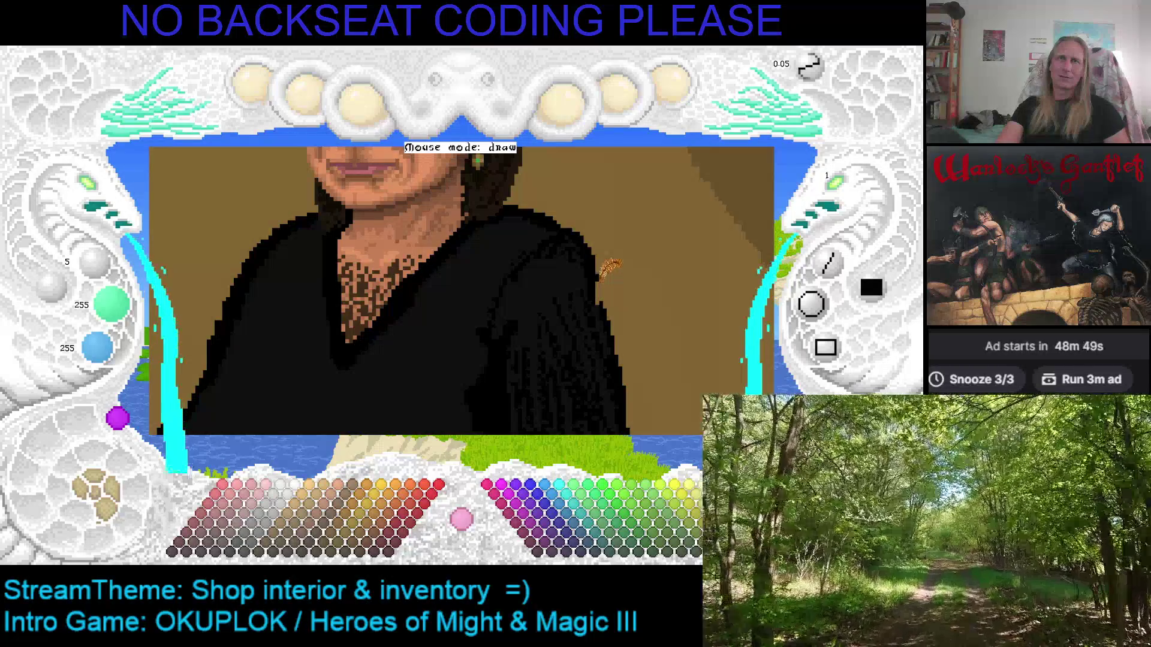
right_click(593, 266)
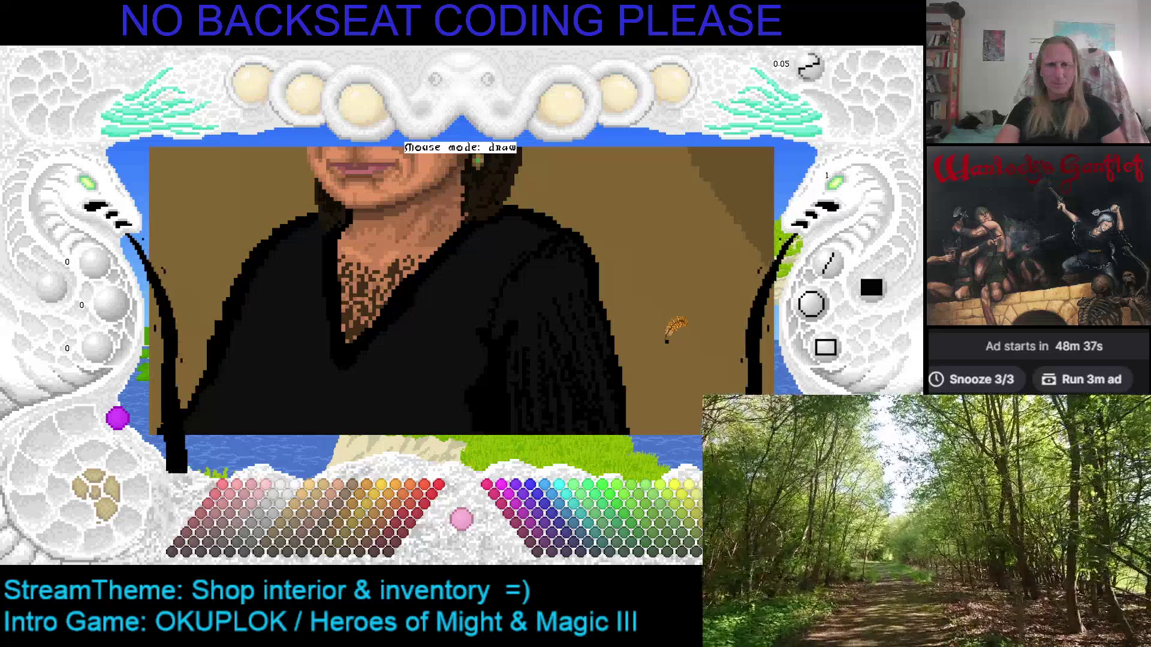
Pan the portrait to show the lower black robe and the arm resting on the counter.
key(Left)
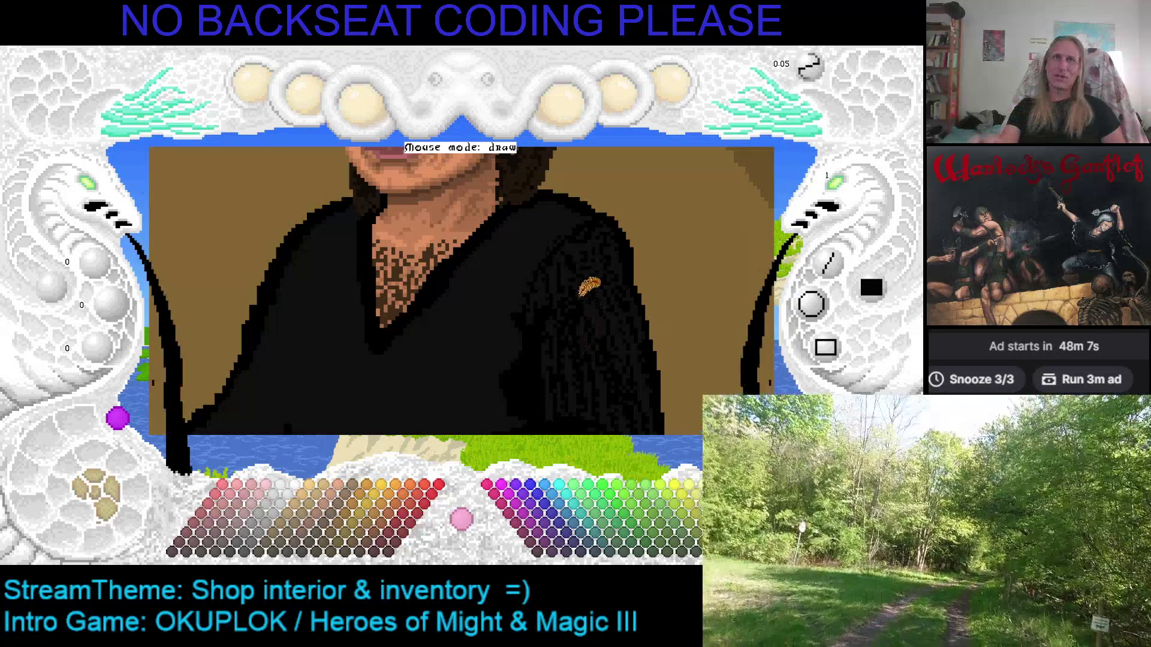
key(Left)
key(Up)
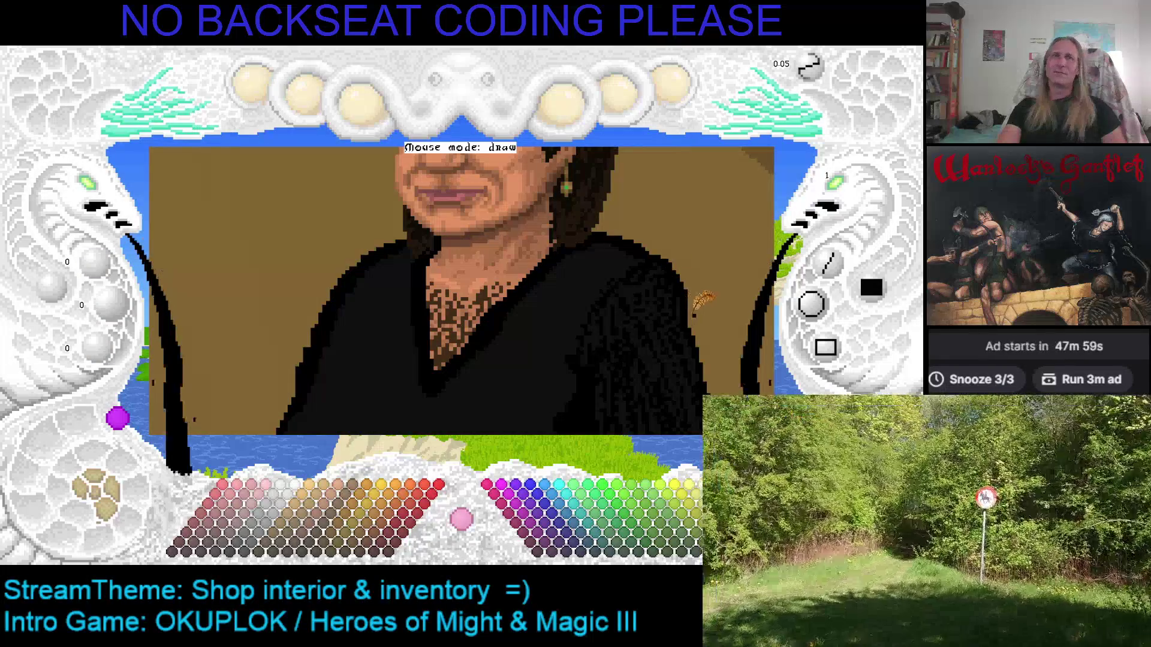
key(Left)
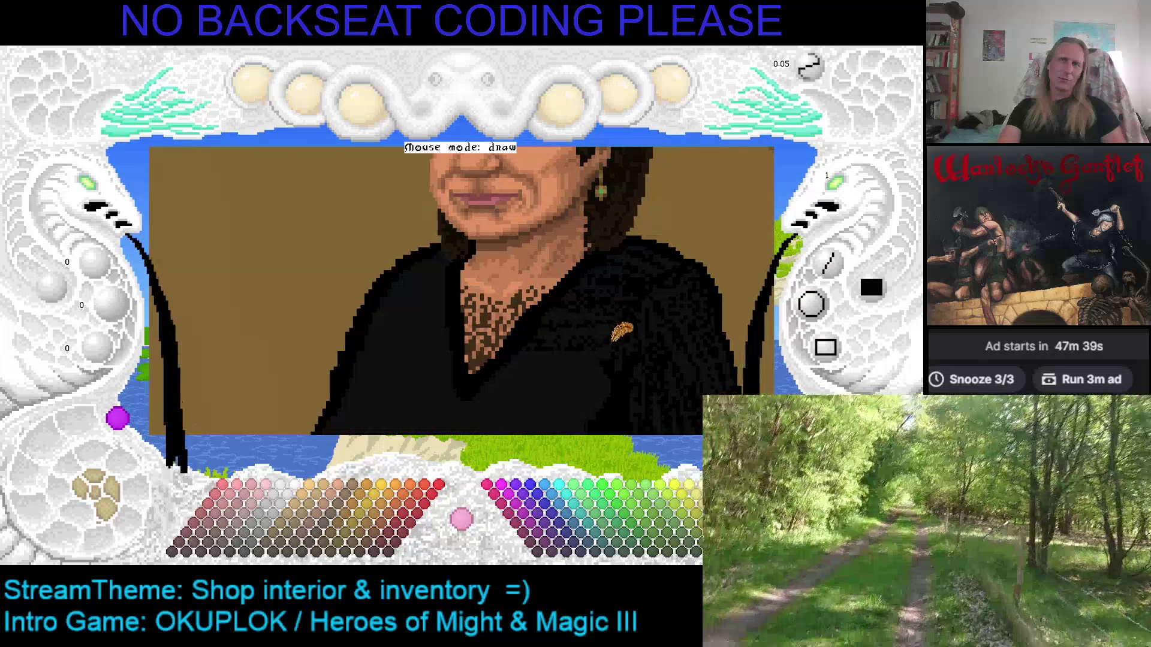
drag(623, 329, 681, 292)
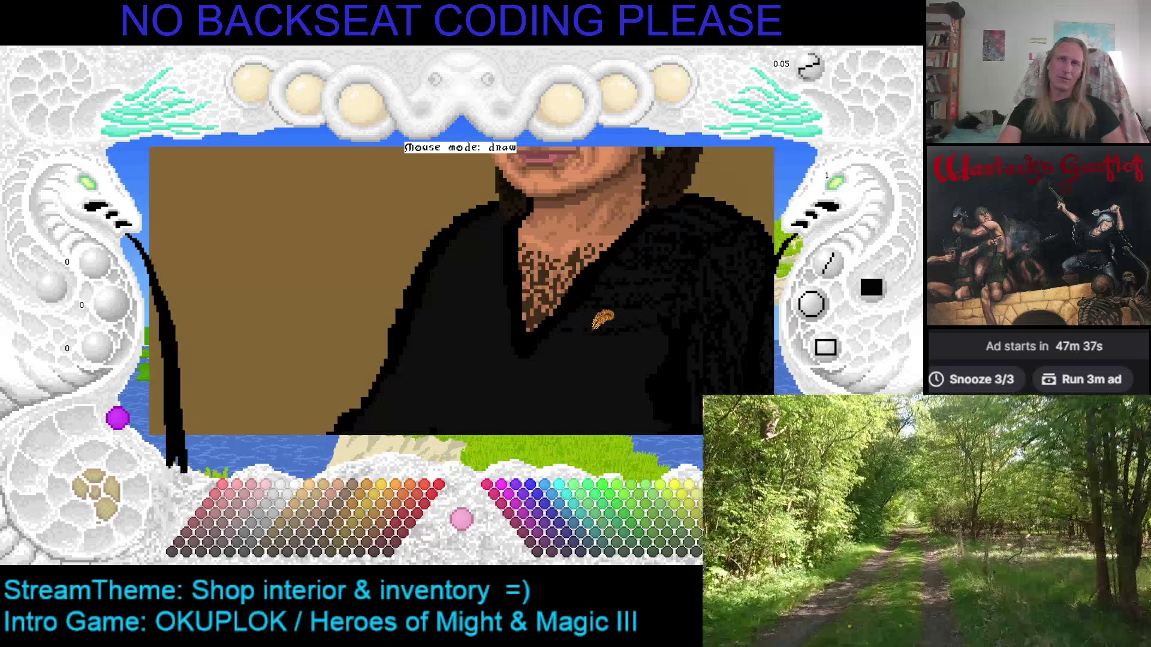
drag(671, 315, 686, 278)
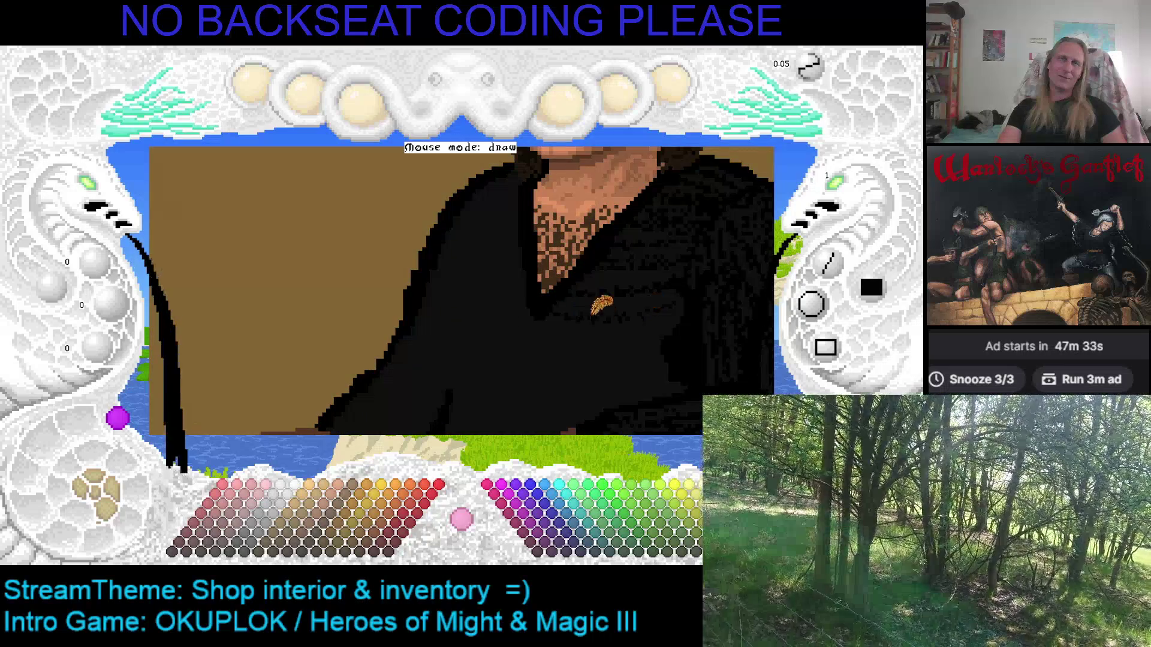
drag(641, 293, 612, 264)
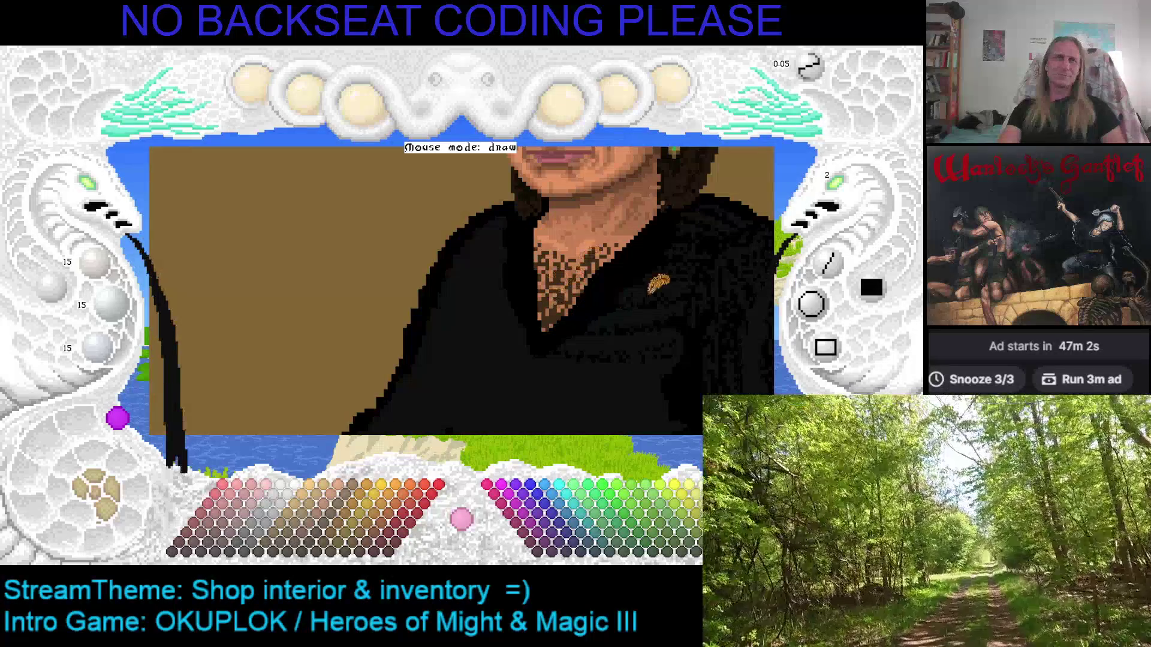
scroll(852, 192, down, 1)
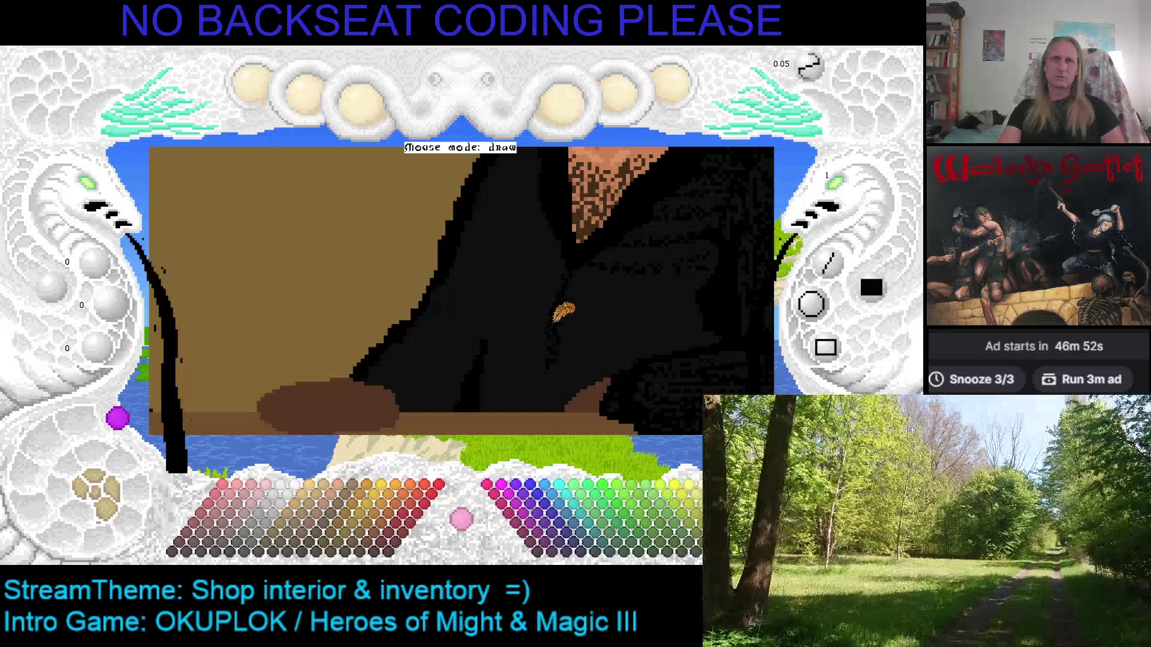
Save the portrait and pan along the robe to the arm on the counter.
key(ctrl+s)
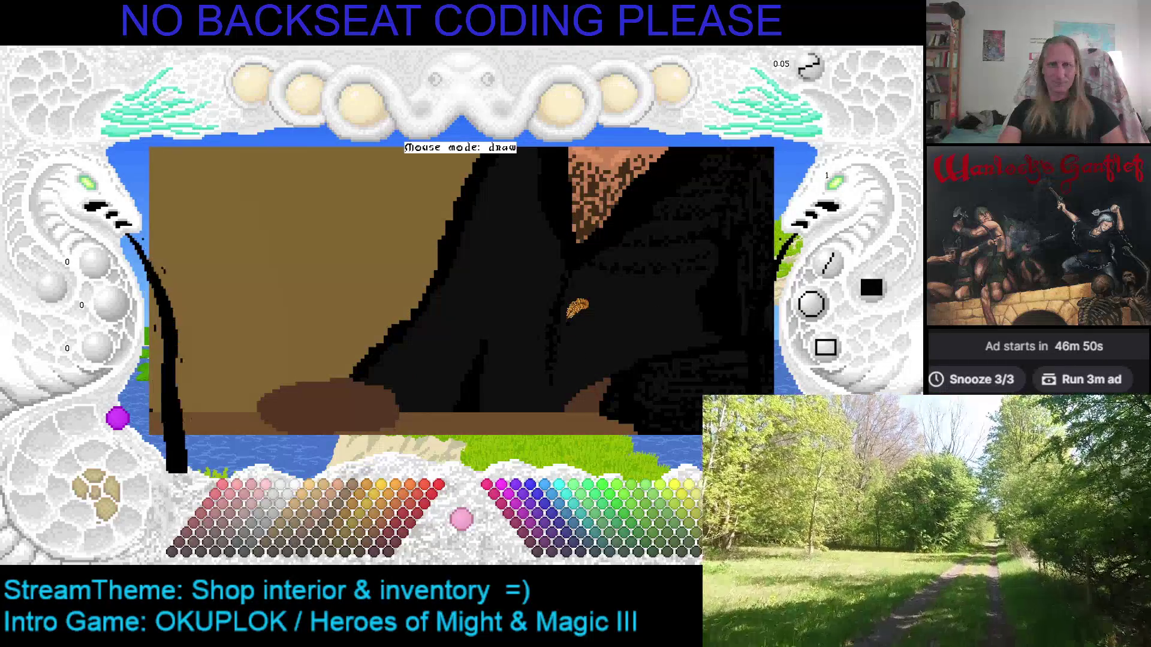
drag(573, 321, 498, 324)
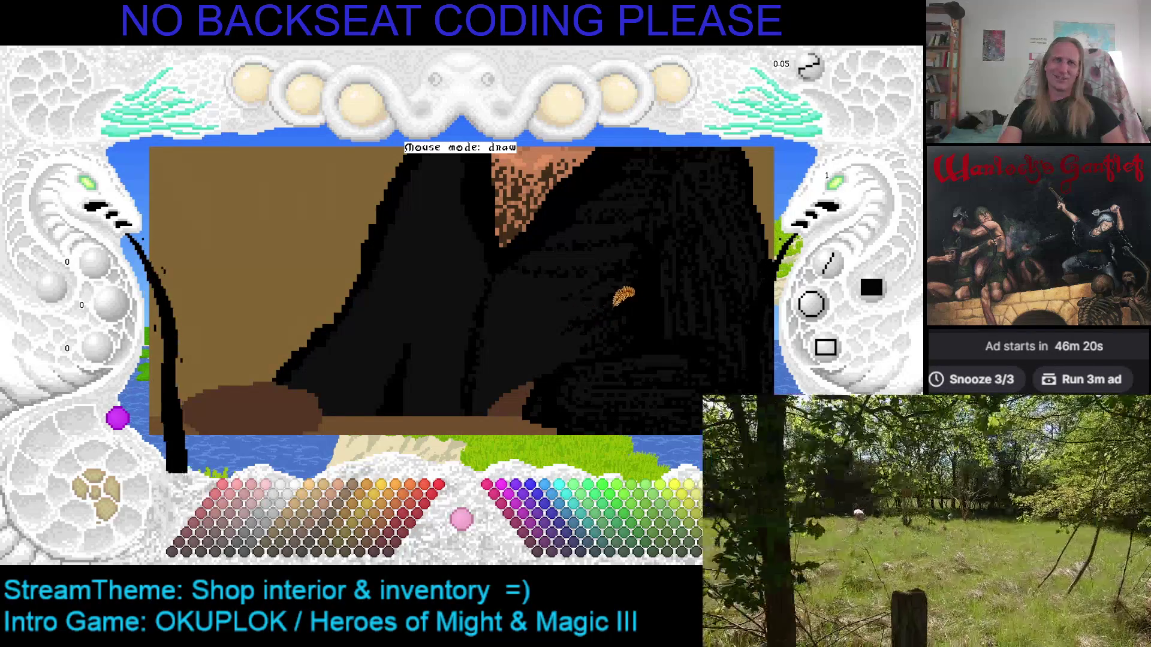
drag(626, 297, 662, 277)
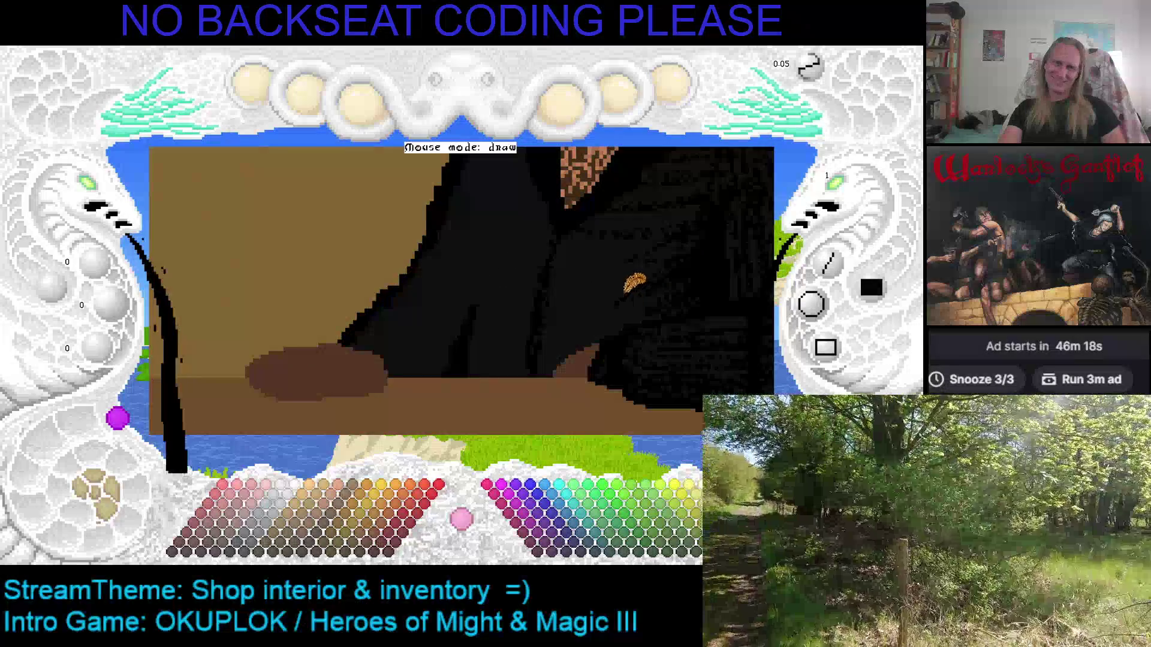
mouse_move(655, 272)
mouse_down()
mouse_move(543, 279)
mouse_move(515, 297)
mouse_up()
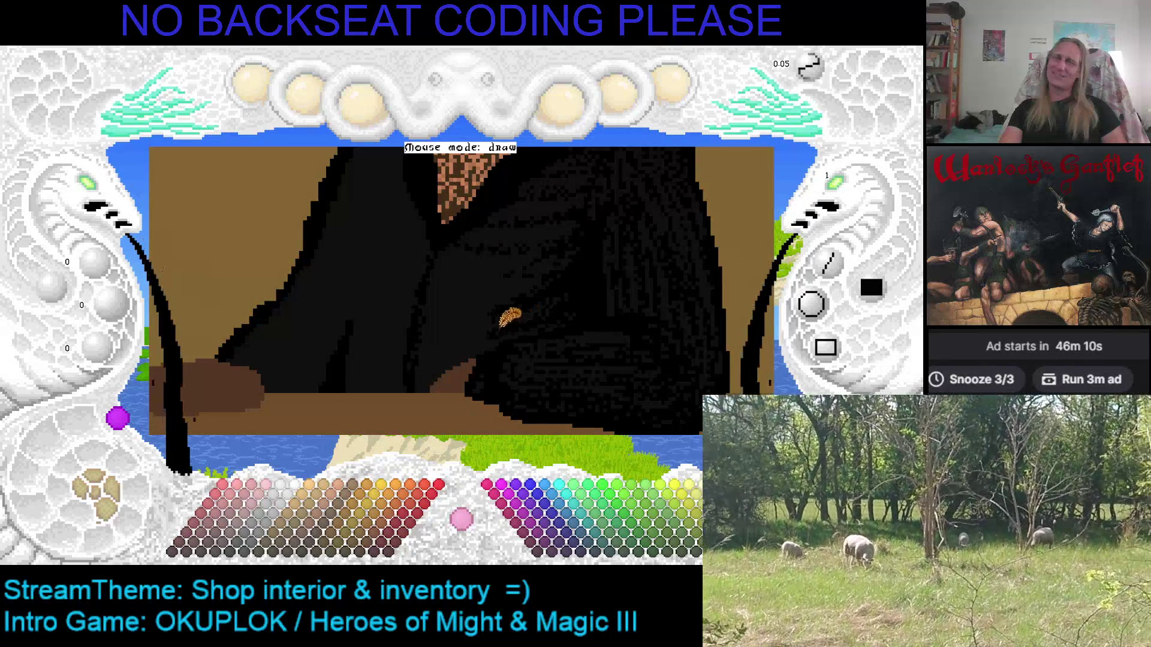
Zoom out to the whole portrait, then zoom back in framing the figure from chin to counter.
scroll(455, 291, up, 2)
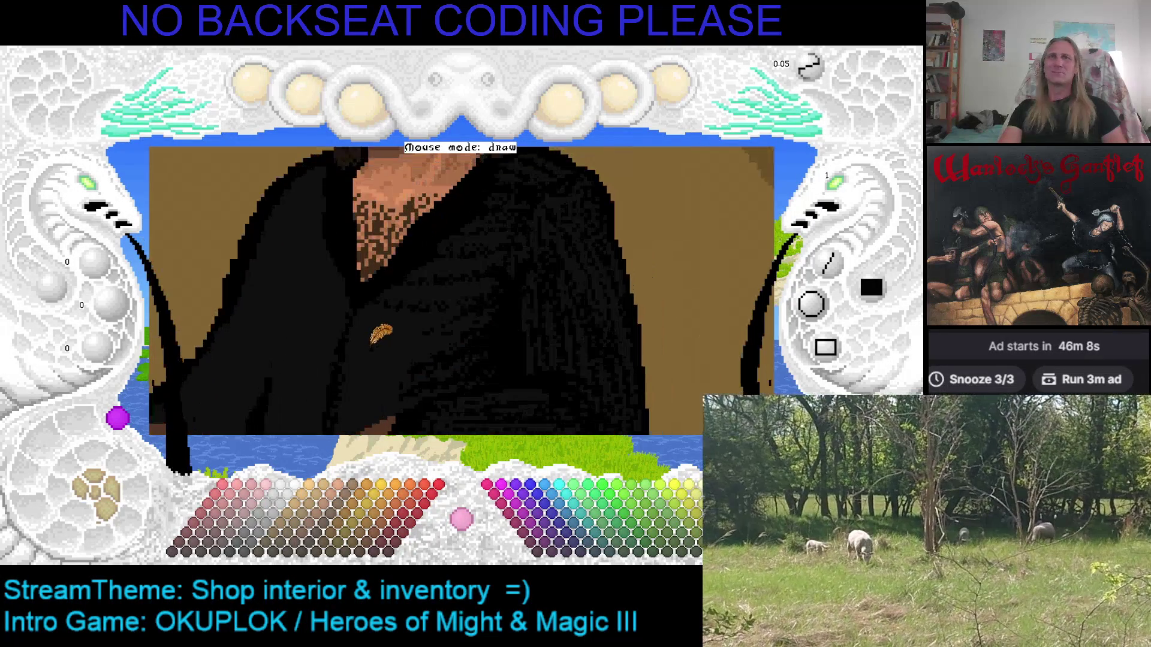
scroll(450, 295, down, 1)
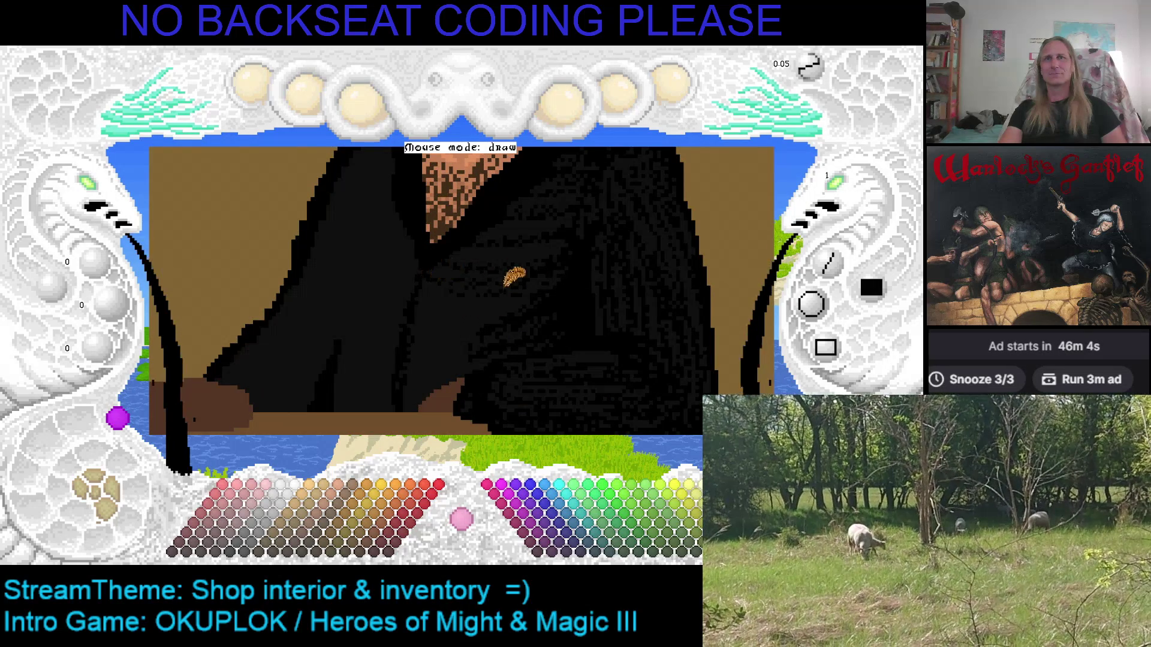
mouse_move(515, 299)
mouse_down()
mouse_move(465, 312)
mouse_move(436, 344)
mouse_move(438, 301)
mouse_up()
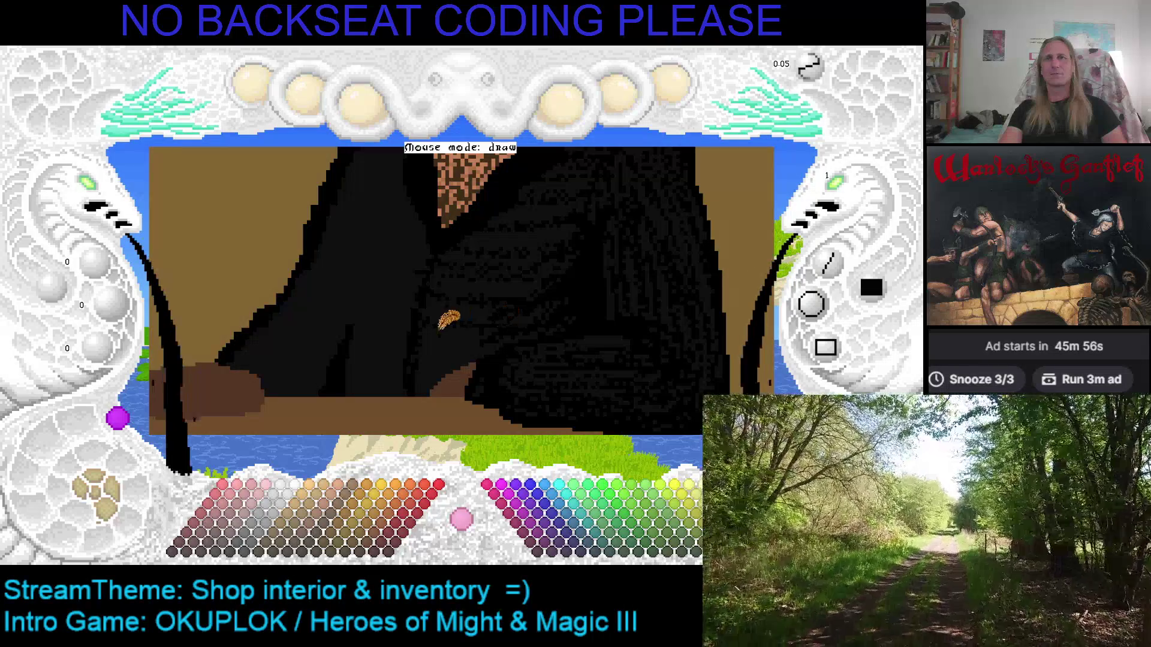
drag(447, 319, 382, 354)
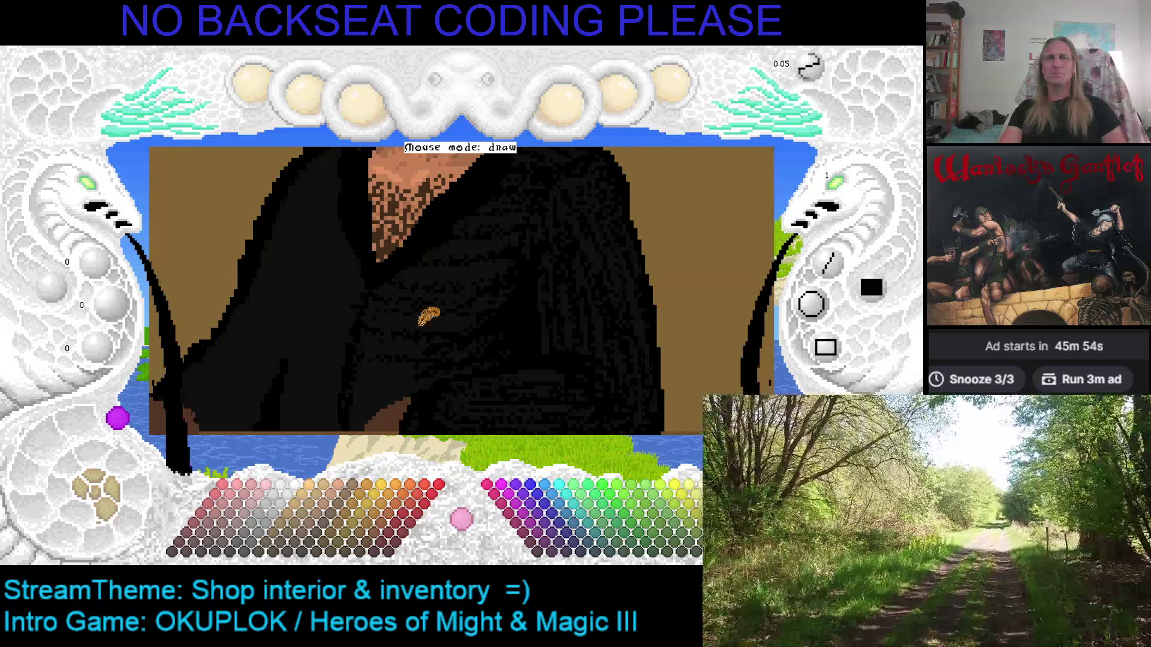
mouse_move(454, 297)
mouse_down()
mouse_move(510, 322)
mouse_move(539, 282)
mouse_move(606, 246)
mouse_move(499, 347)
mouse_move(527, 271)
mouse_up()
click(96, 192)
click(303, 345)
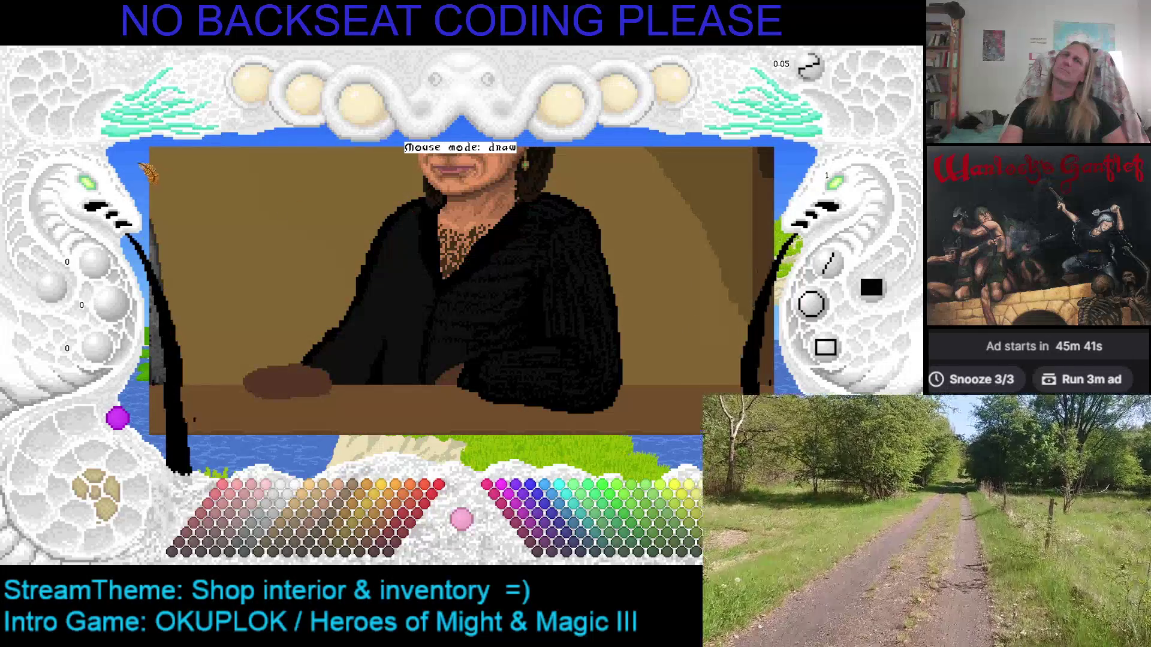
scroll(90, 185, up, 2)
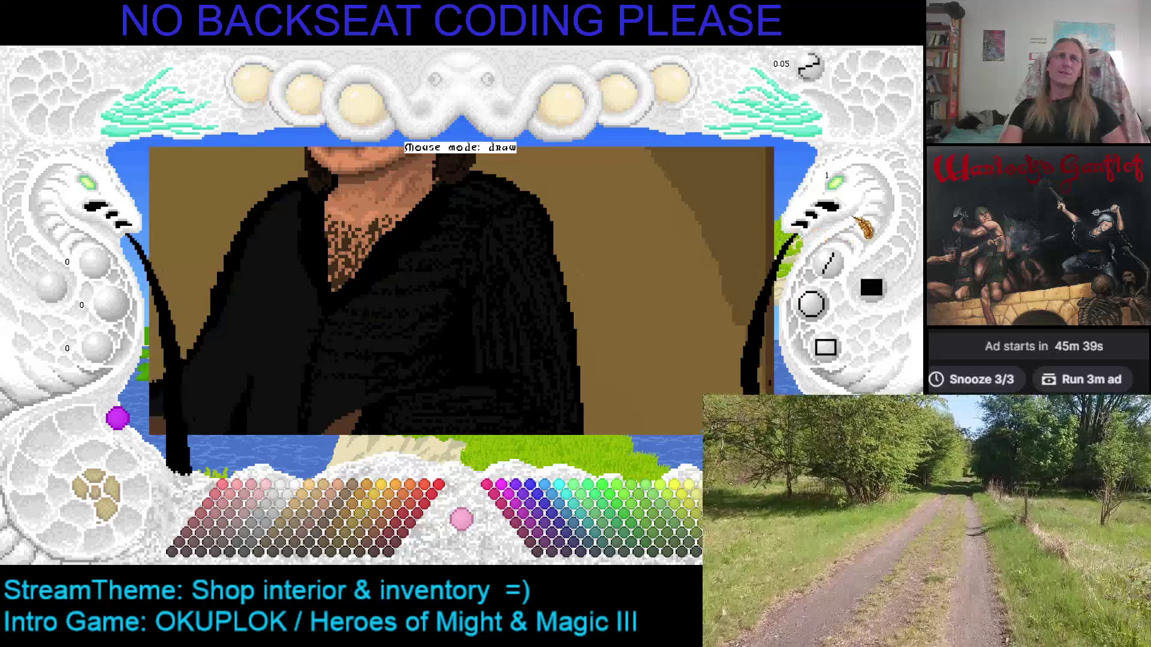
Raise the brush size from 1 to 3 in two steps.
click(845, 186)
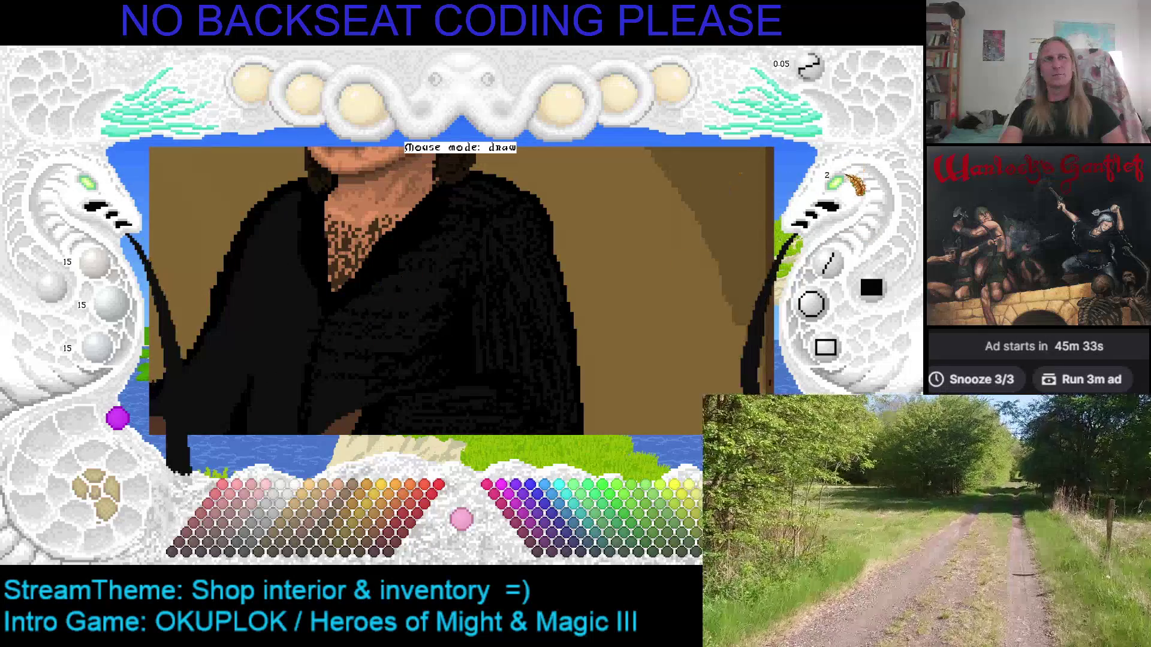
click(846, 187)
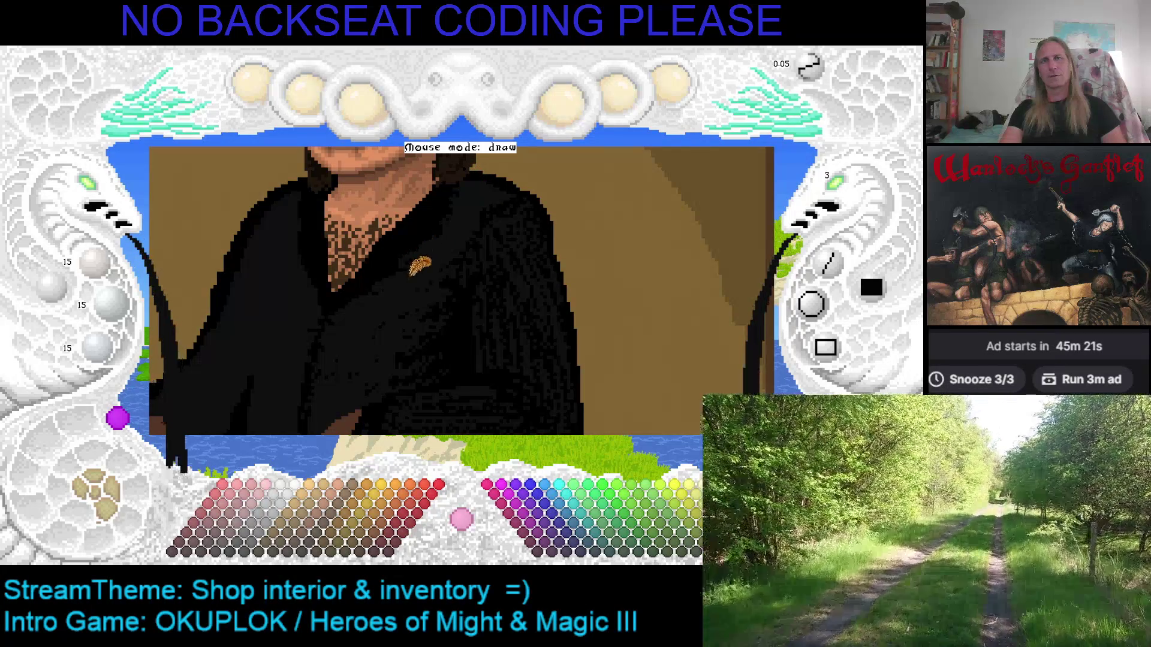
scroll(390, 273, down, 2)
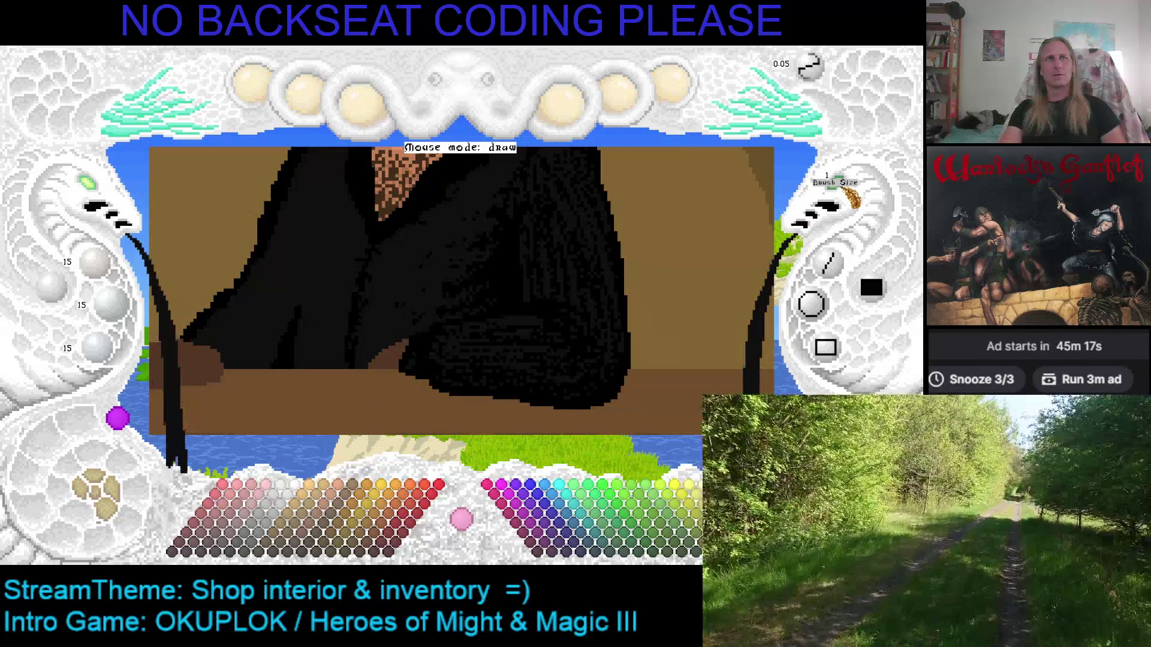
scroll(519, 231, up, 2)
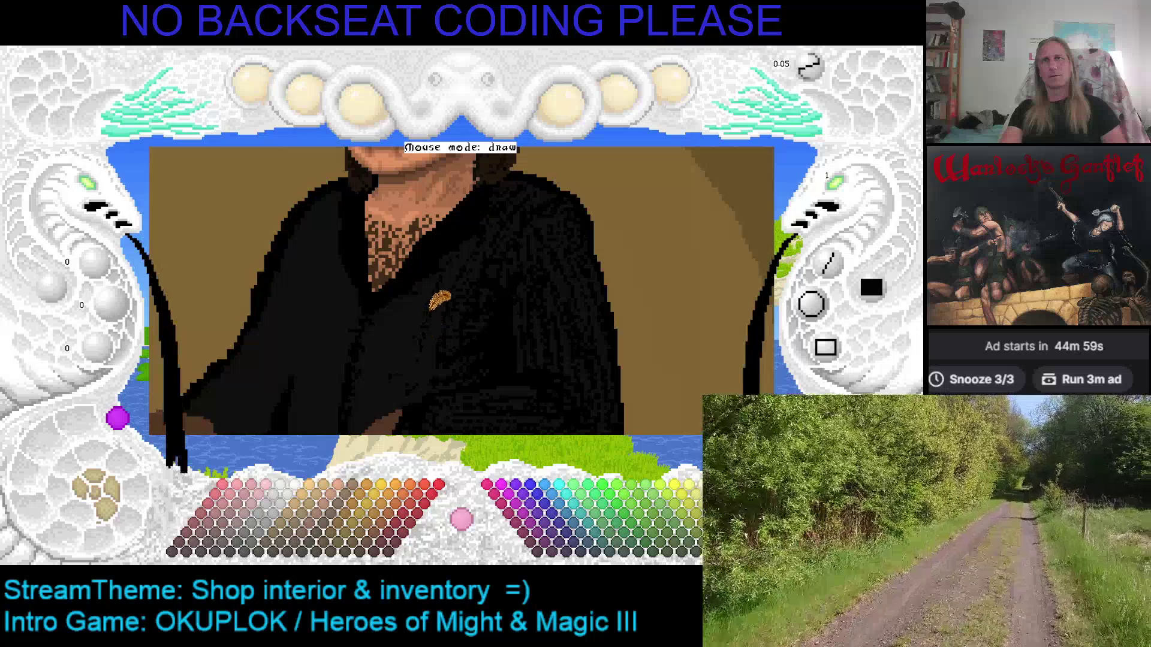
scroll(447, 264, down, 3)
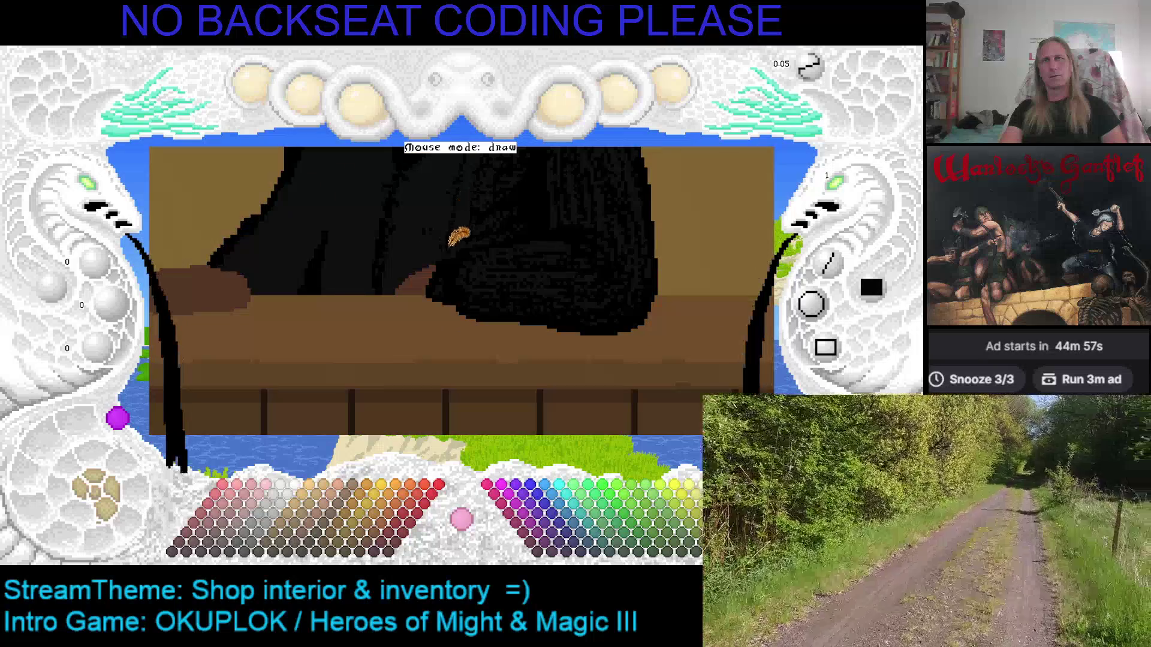
scroll(477, 215, up, 1)
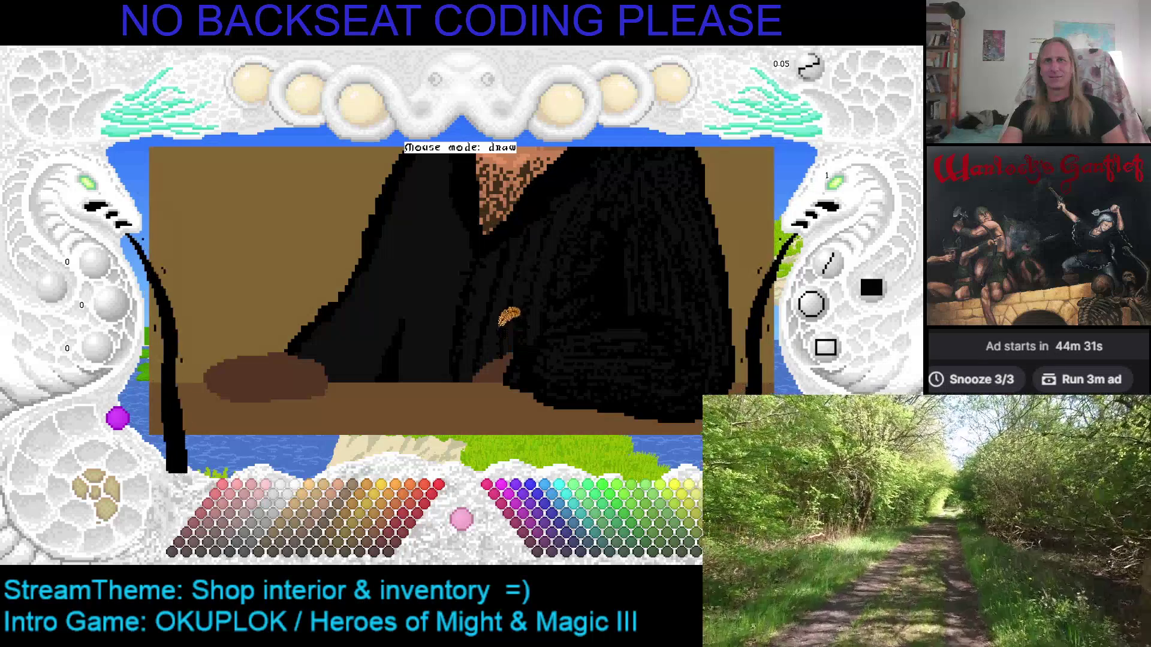
scroll(507, 333, up, 2)
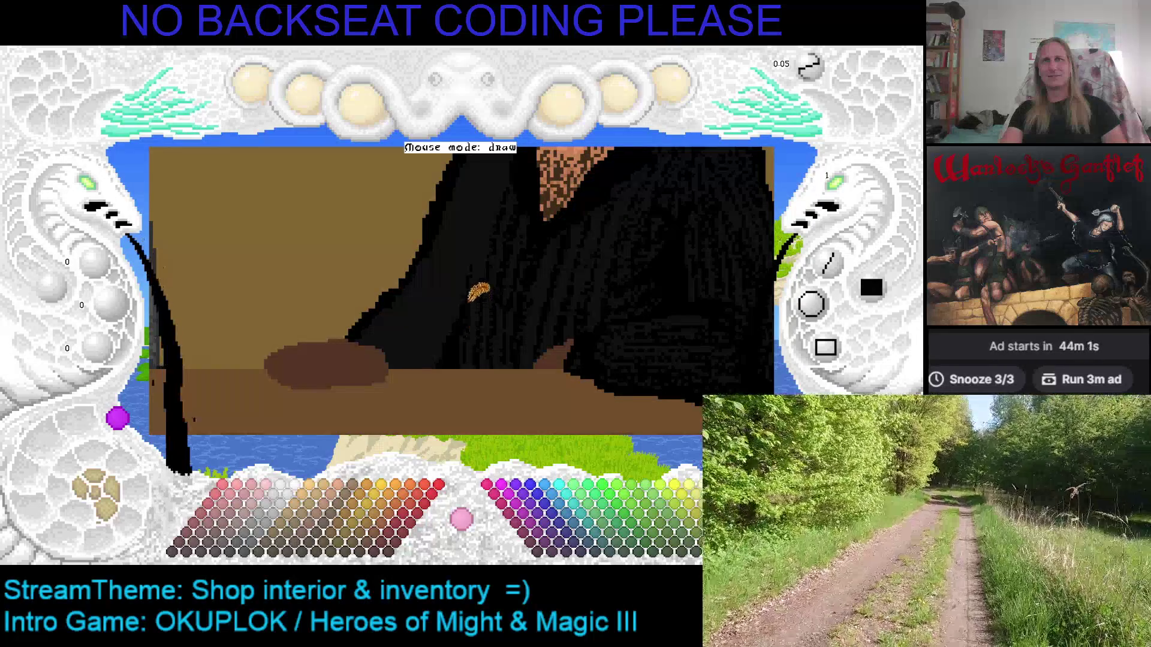
scroll(487, 251, up, 3)
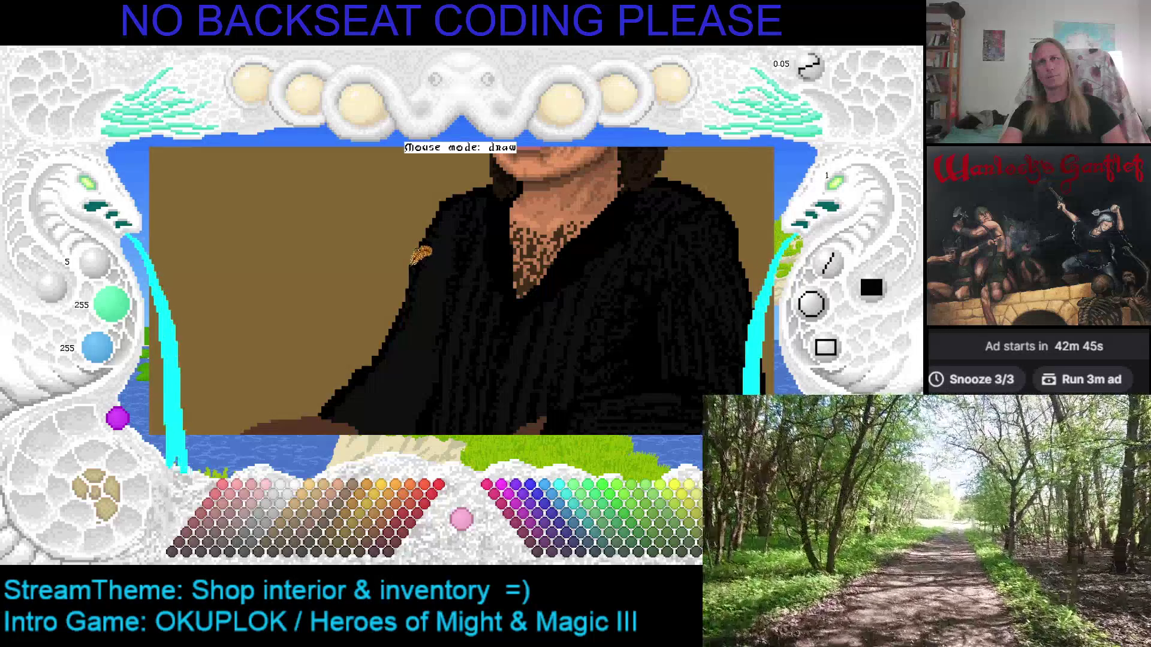
Reset the colour to black (0,0,0), save, and pan to the neck and chest.
key(ctrl+s)
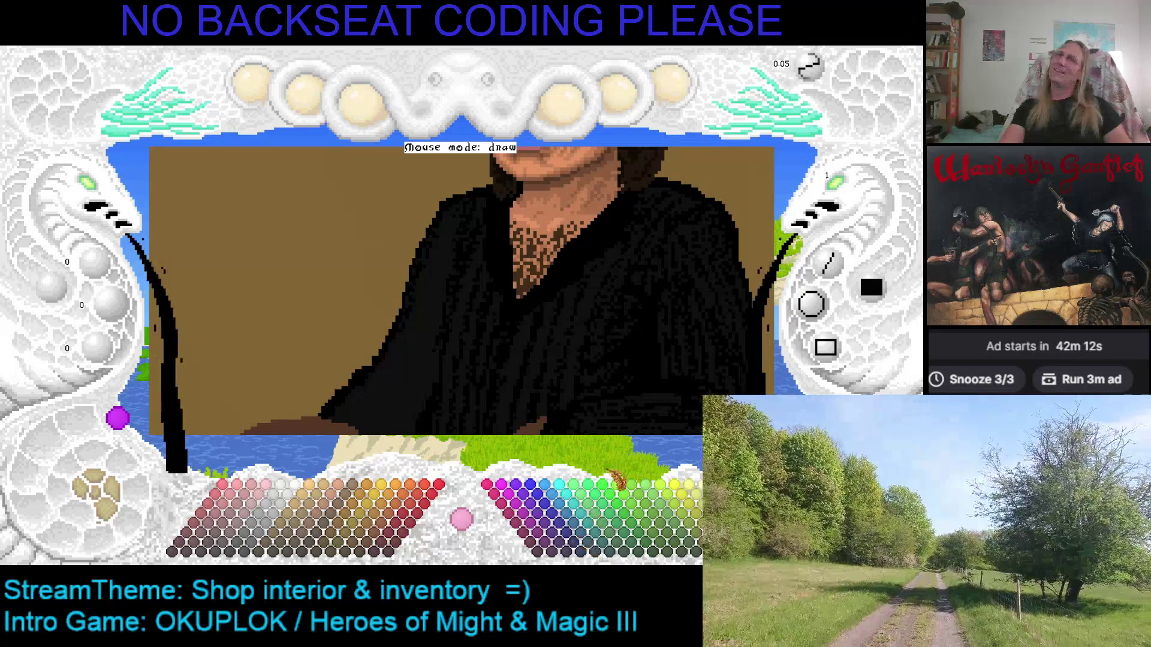
key(Down)
key(Left)
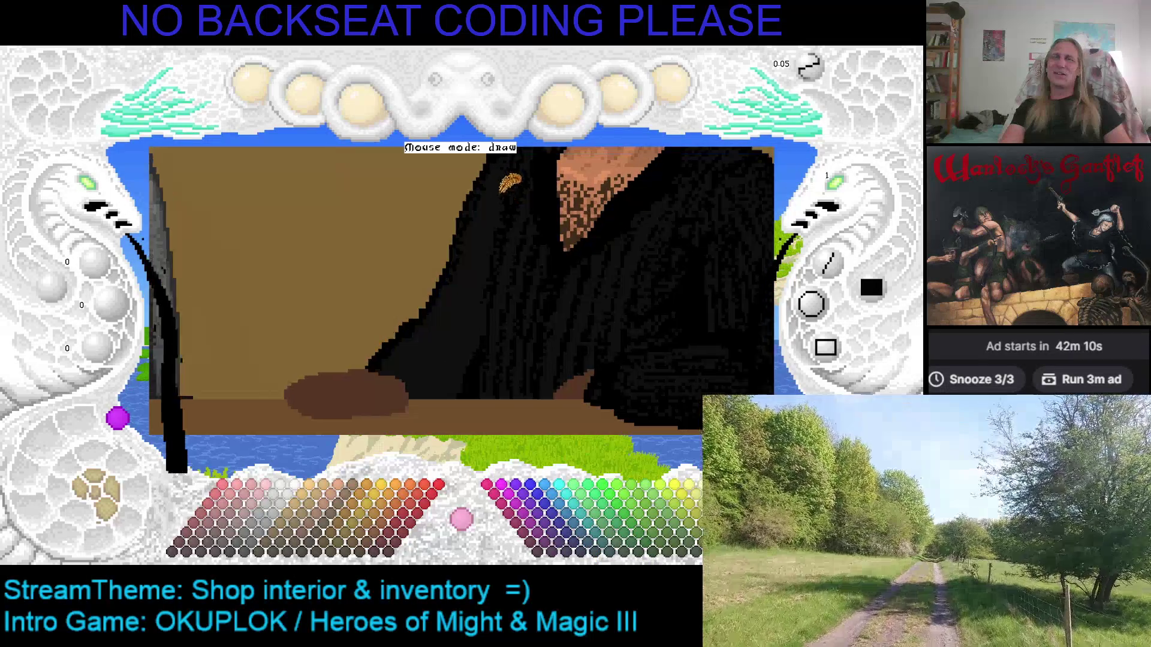
key(Up)
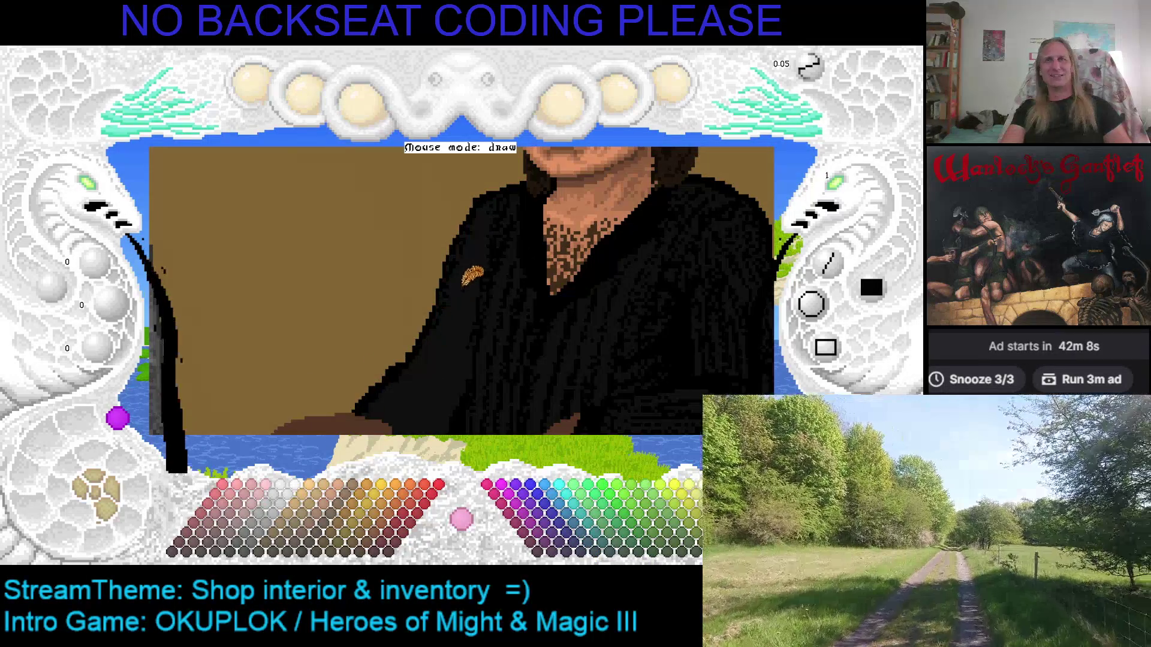
Pan down to check the counter and left-edge tree, then save the picture.
key(Down)
key(Left)
key(Down)
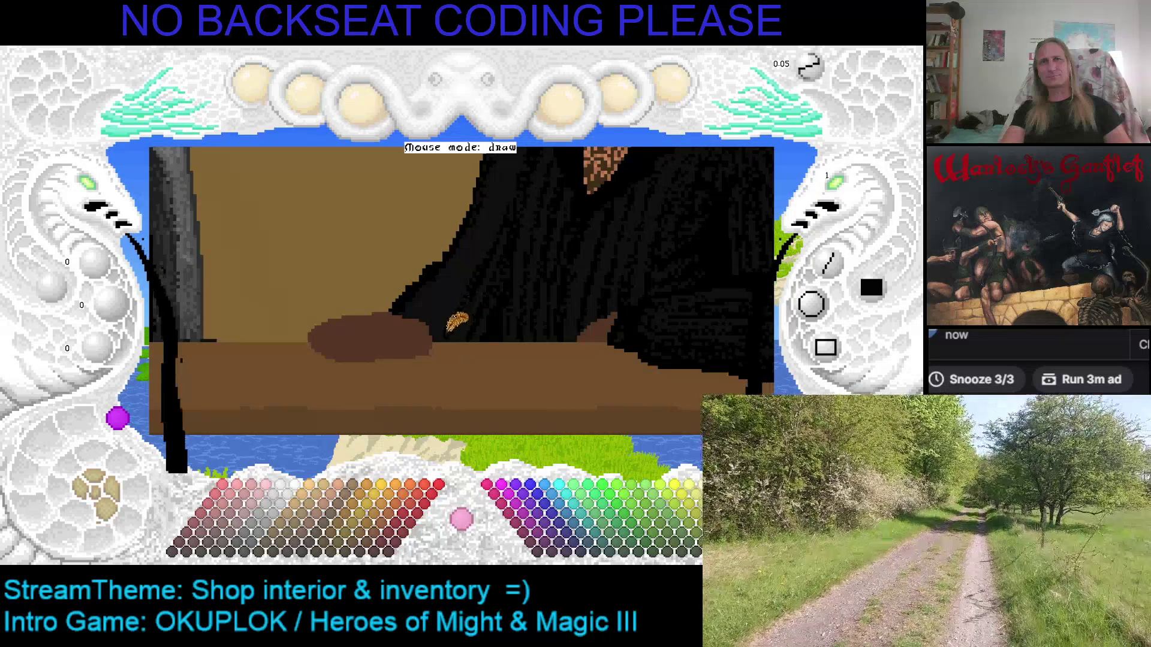
key(ctrl+s)
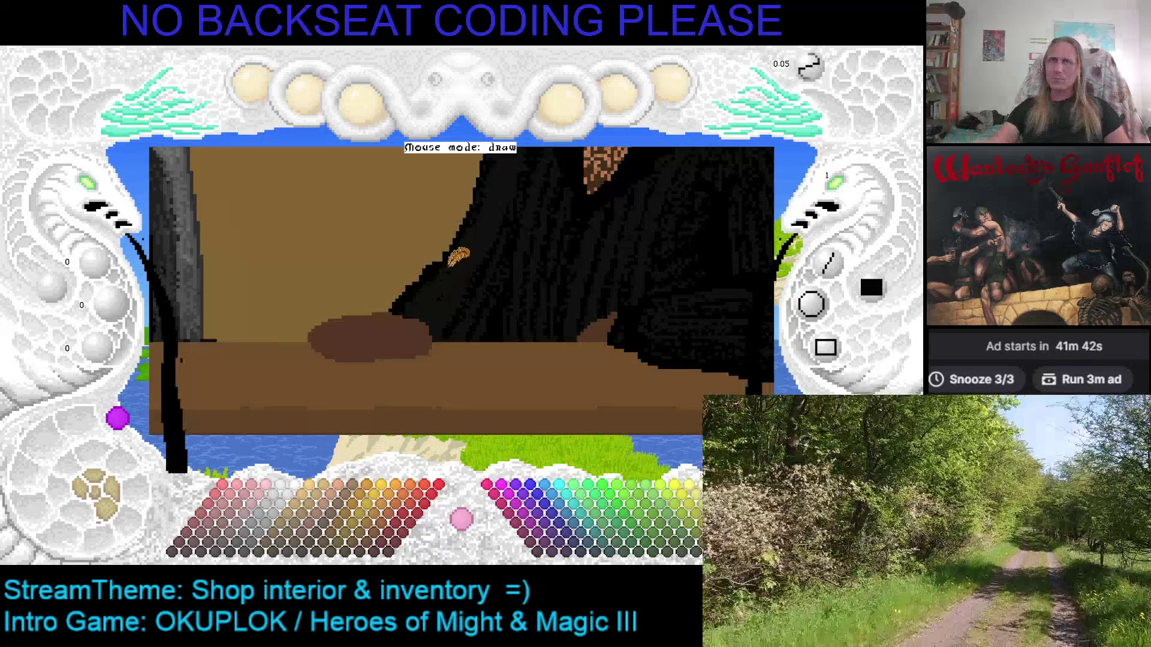
scroll(474, 274, up, 2)
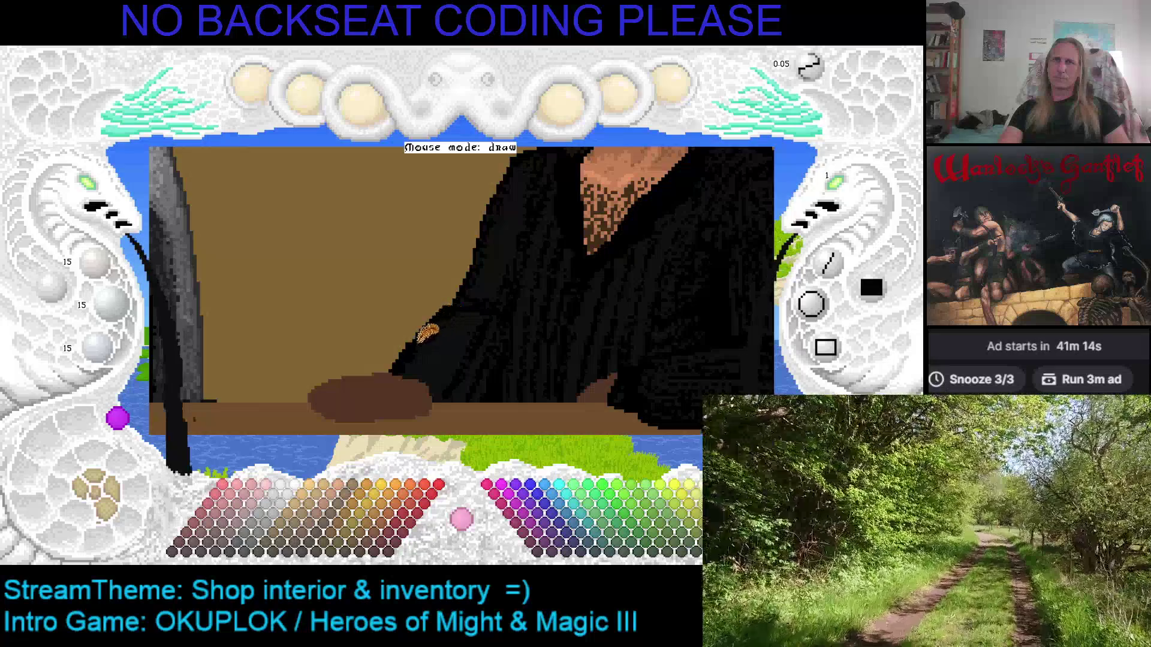
Zoom out to the full shop scene showing the shopkeeper behind his wooden counter.
key(Right)
key(Down)
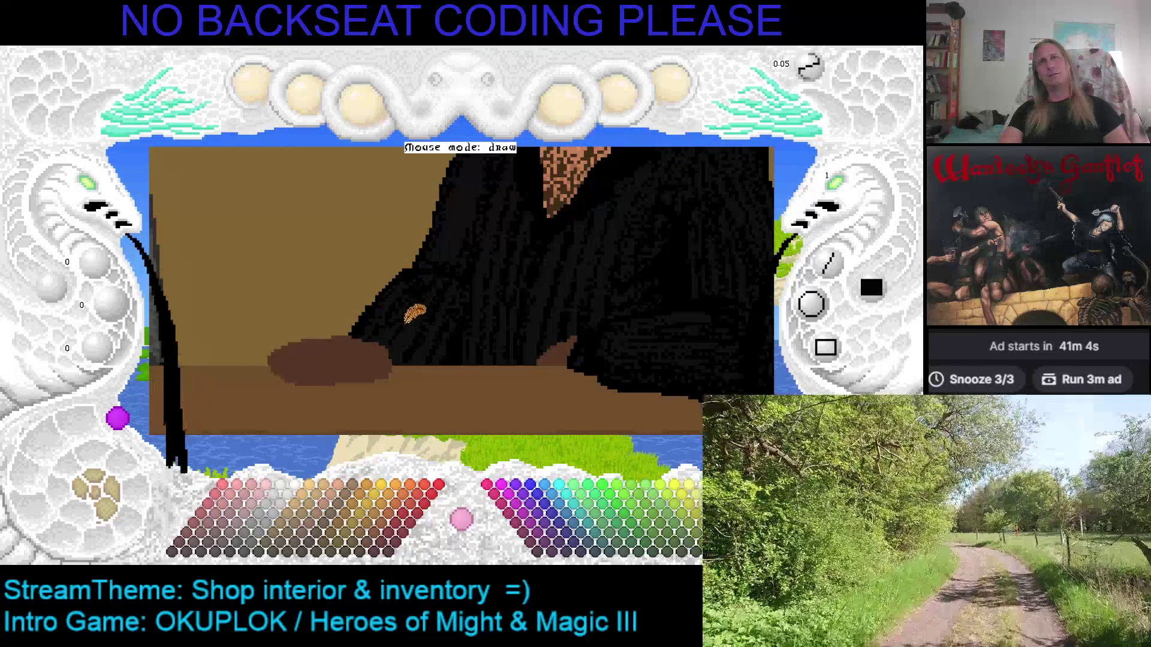
scroll(389, 330, up, 3)
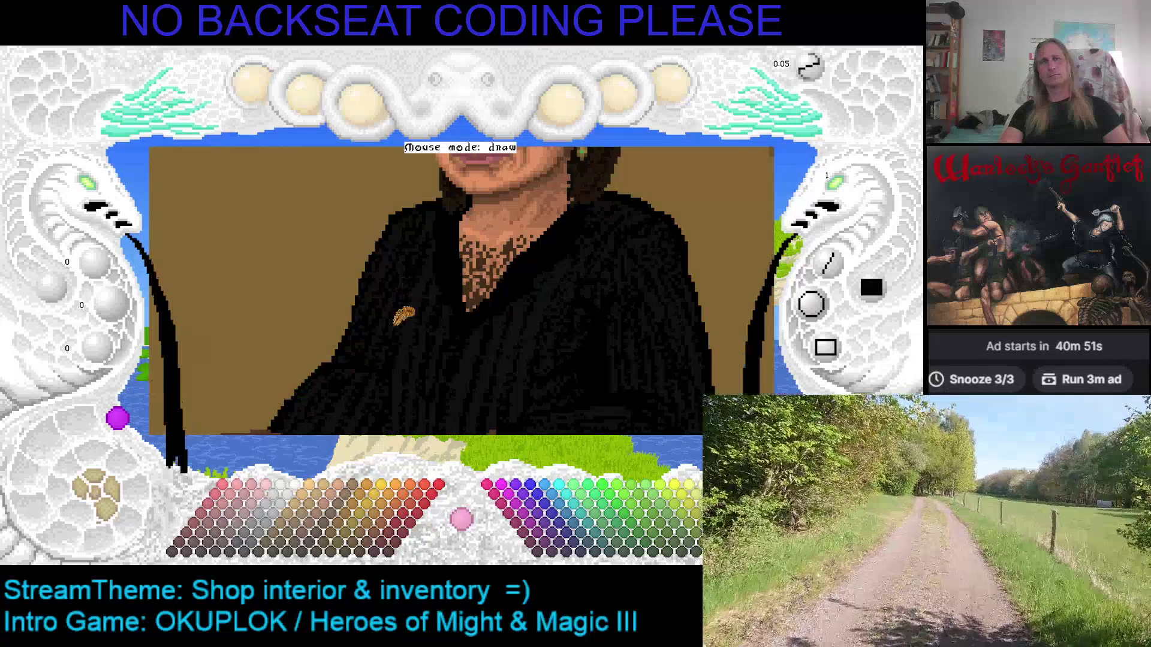
scroll(408, 282, up, 2)
click(91, 183)
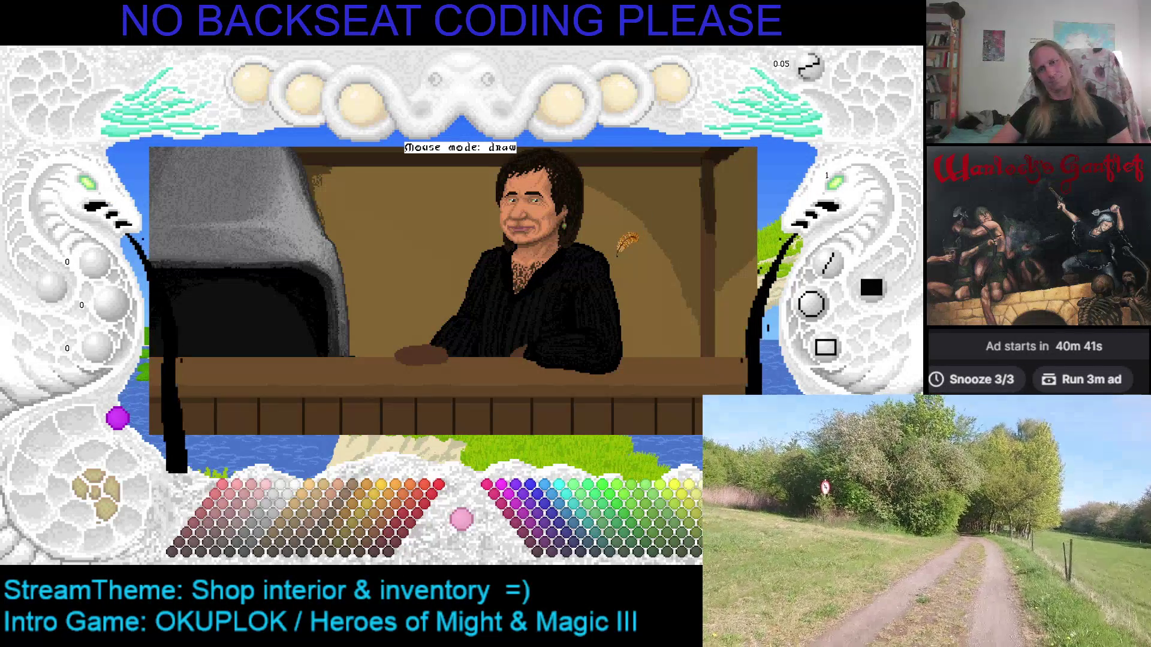
Zoom into the black robe and raise the brush size from 1 to 4.
scroll(624, 240, down, 1)
scroll(447, 297, up, 1)
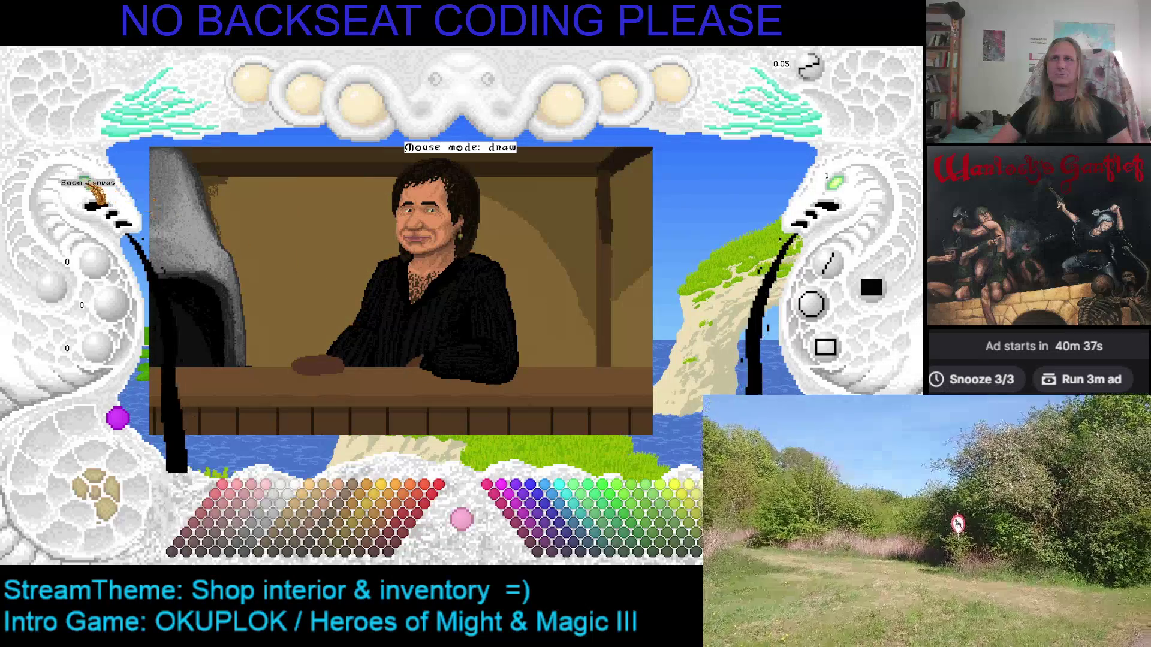
scroll(372, 258, up, 2)
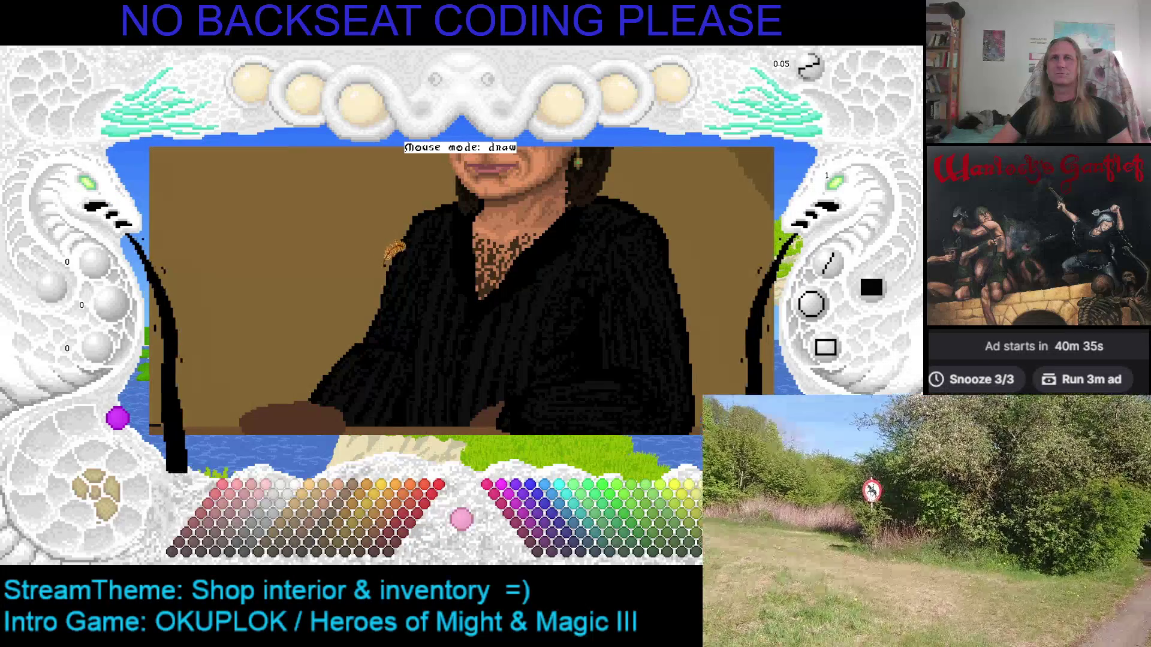
scroll(390, 251, up, 1)
scroll(375, 259, down, 2)
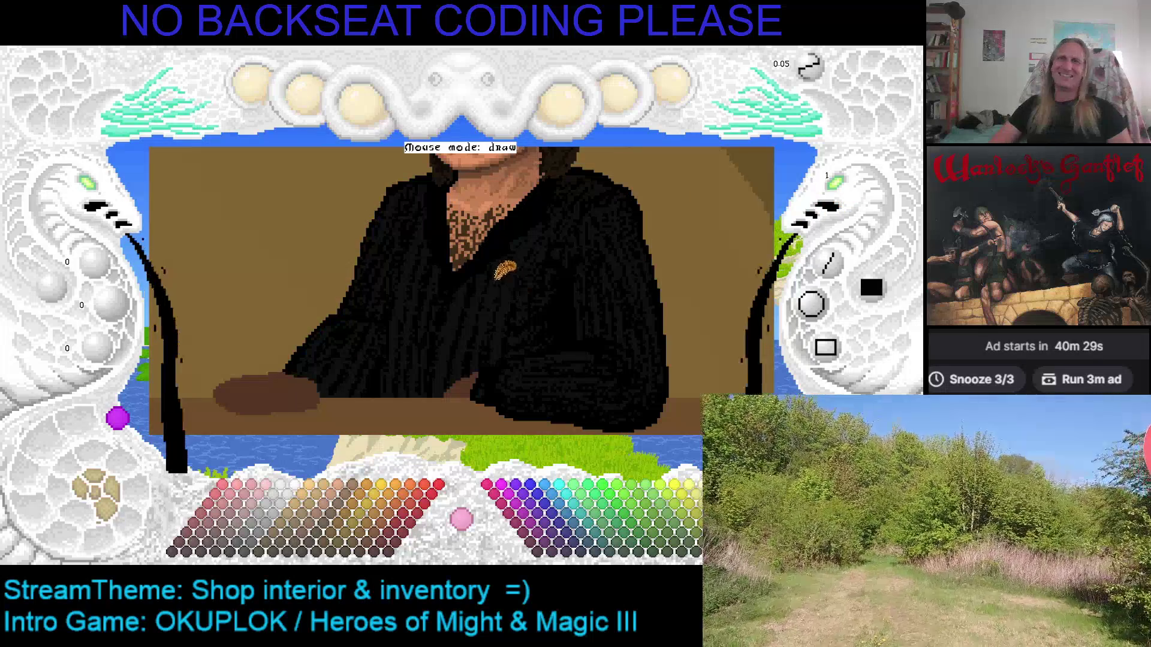
scroll(845, 191, up, 3)
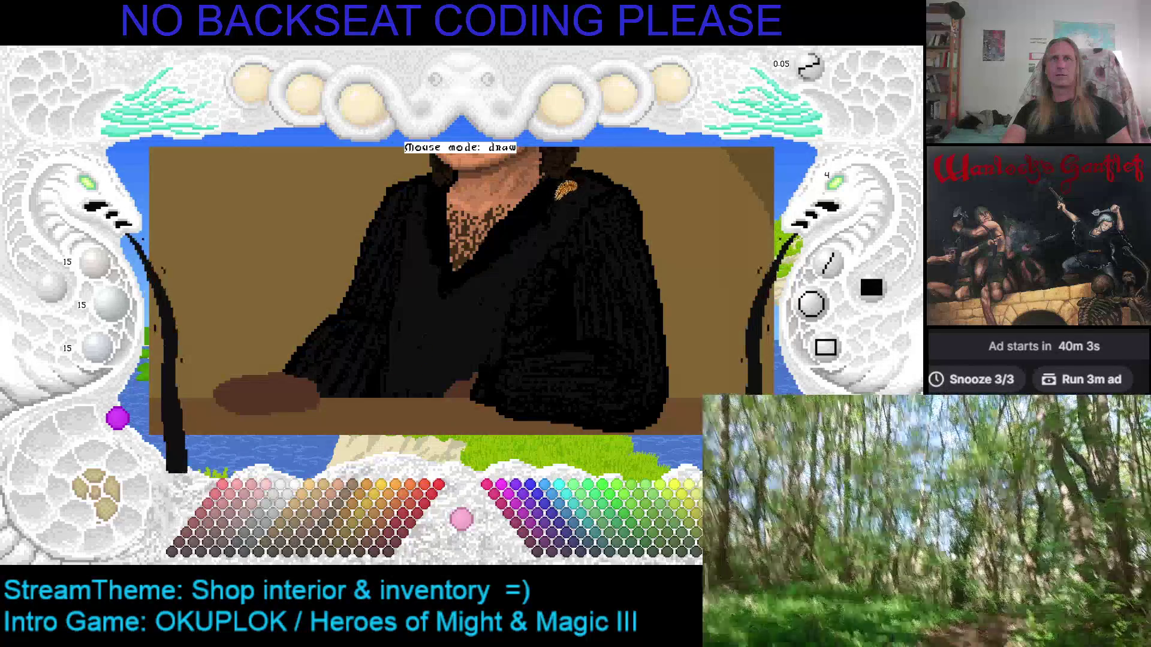
At brush size 1, draw a black lacing line across the chest, then undo the stray stroke.
scroll(839, 183, down, 1)
scroll(845, 186, down, 1)
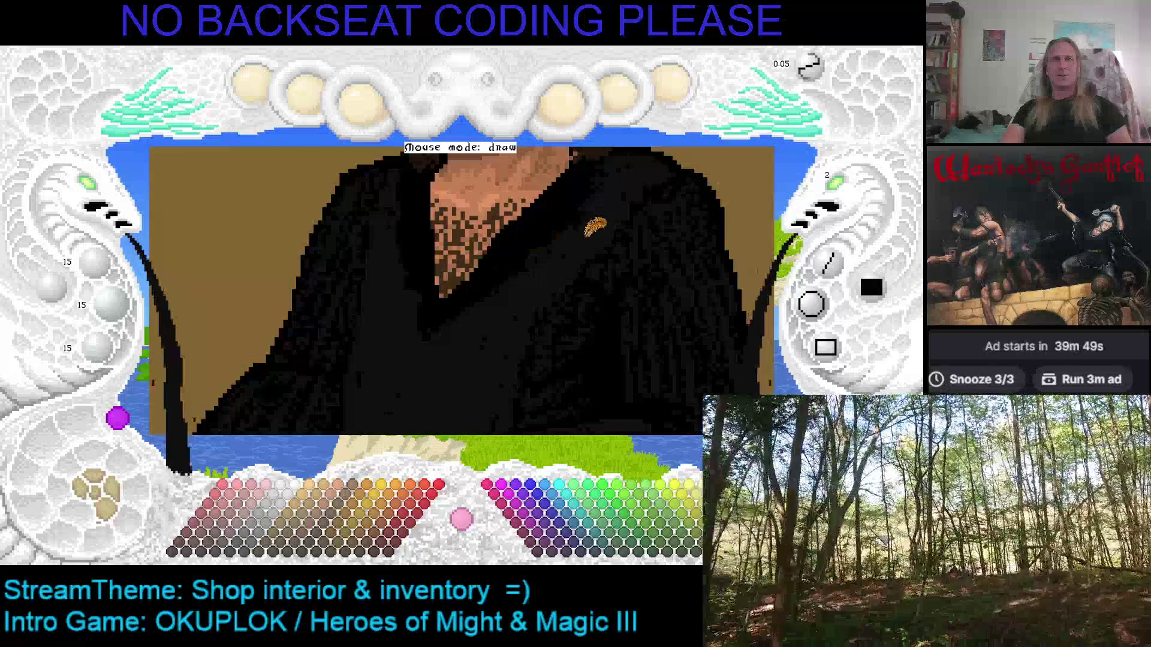
scroll(848, 189, down, 1)
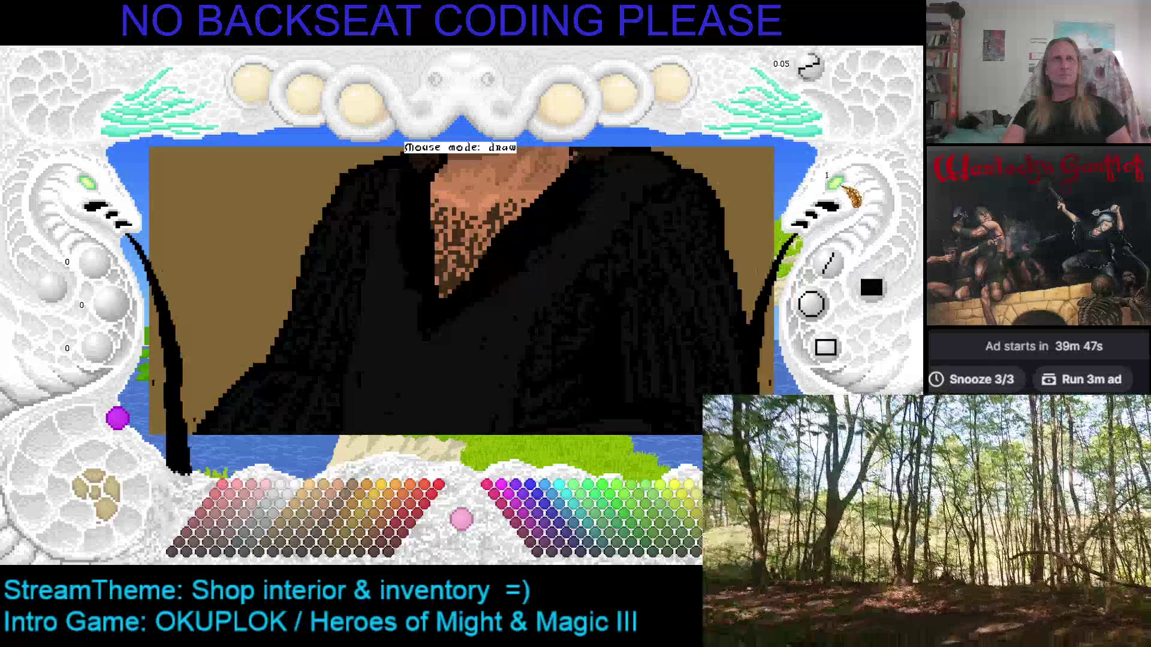
drag(429, 214, 504, 215)
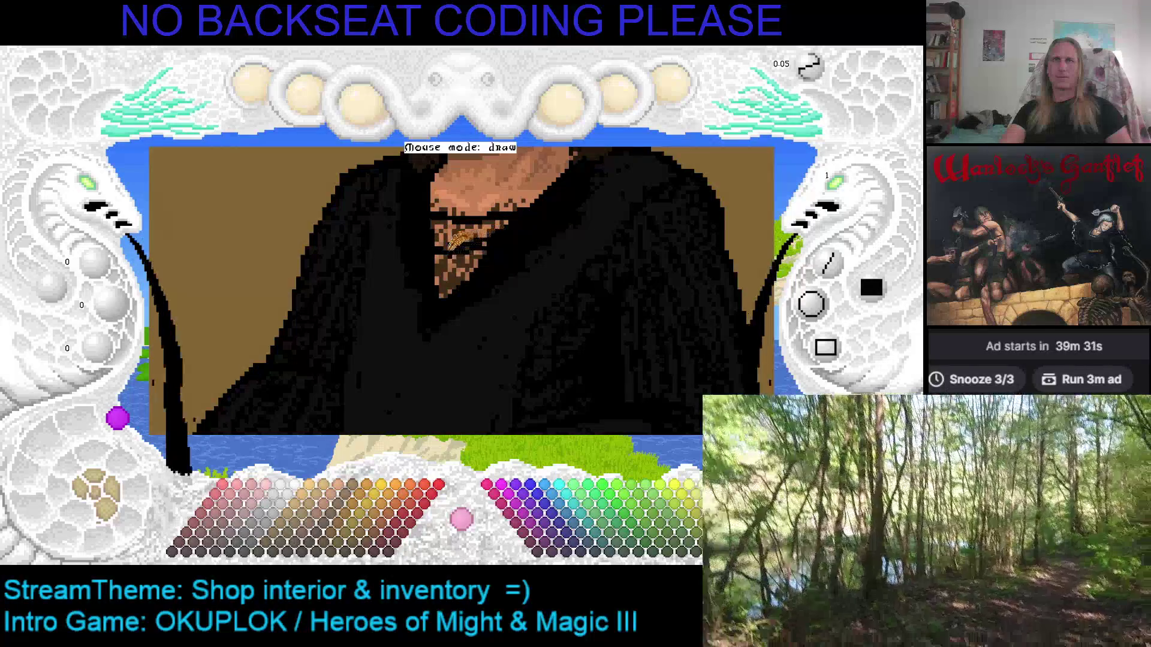
key(ctrl+z)
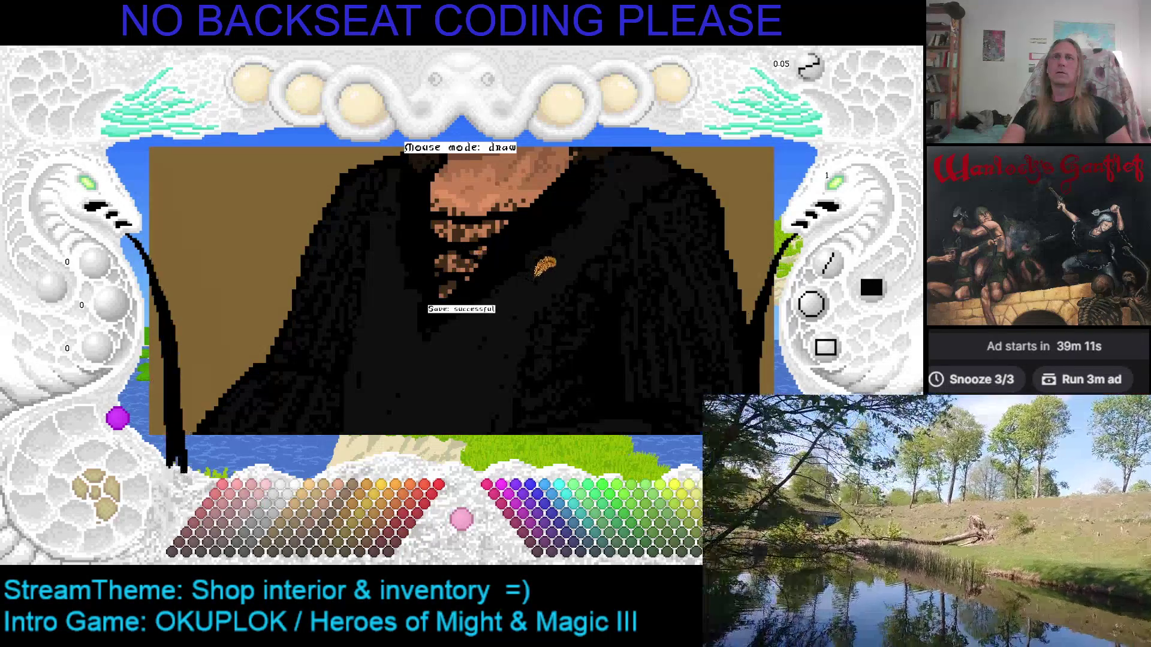
key(Right)
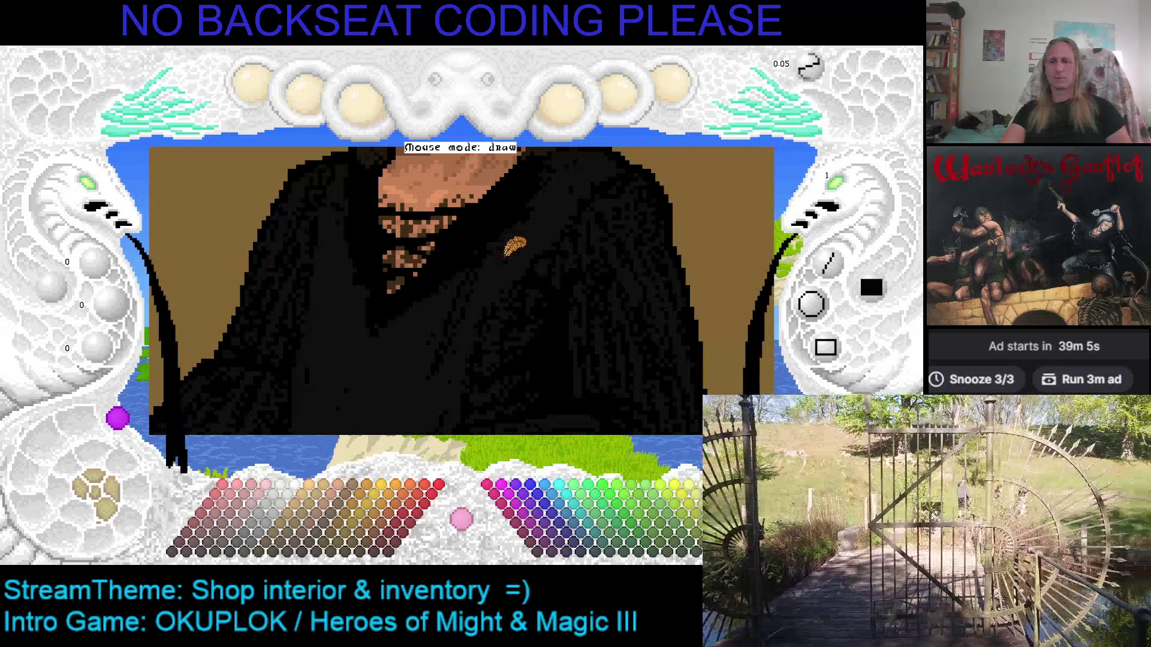
key(Down)
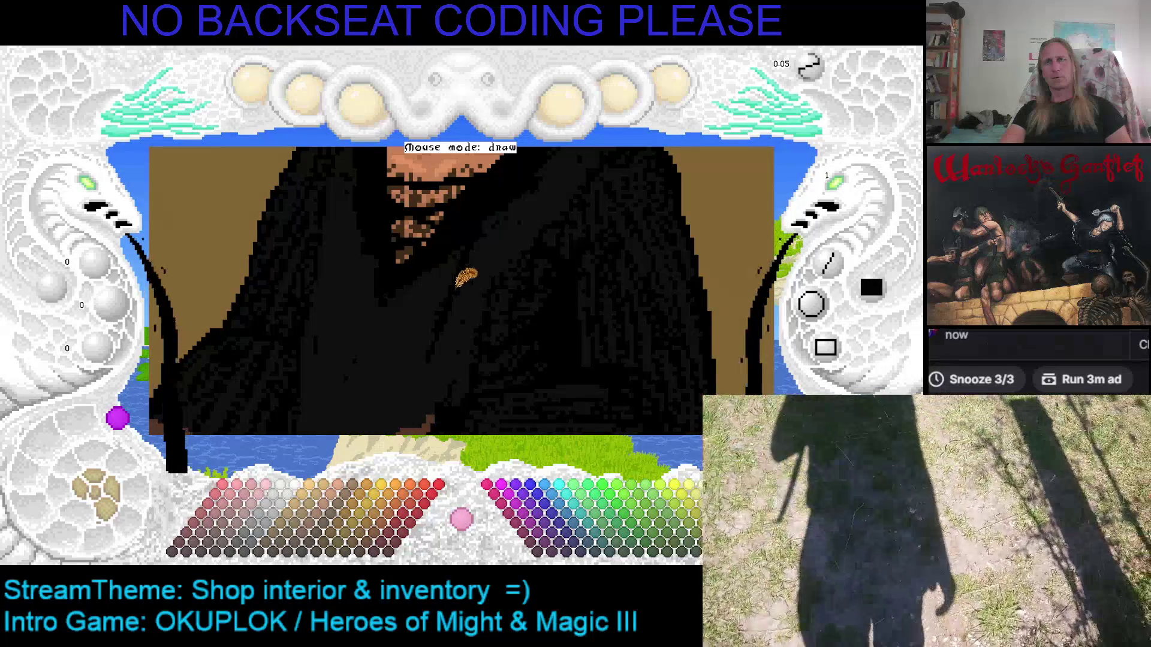
key(Left)
key(Left)
key(Left)
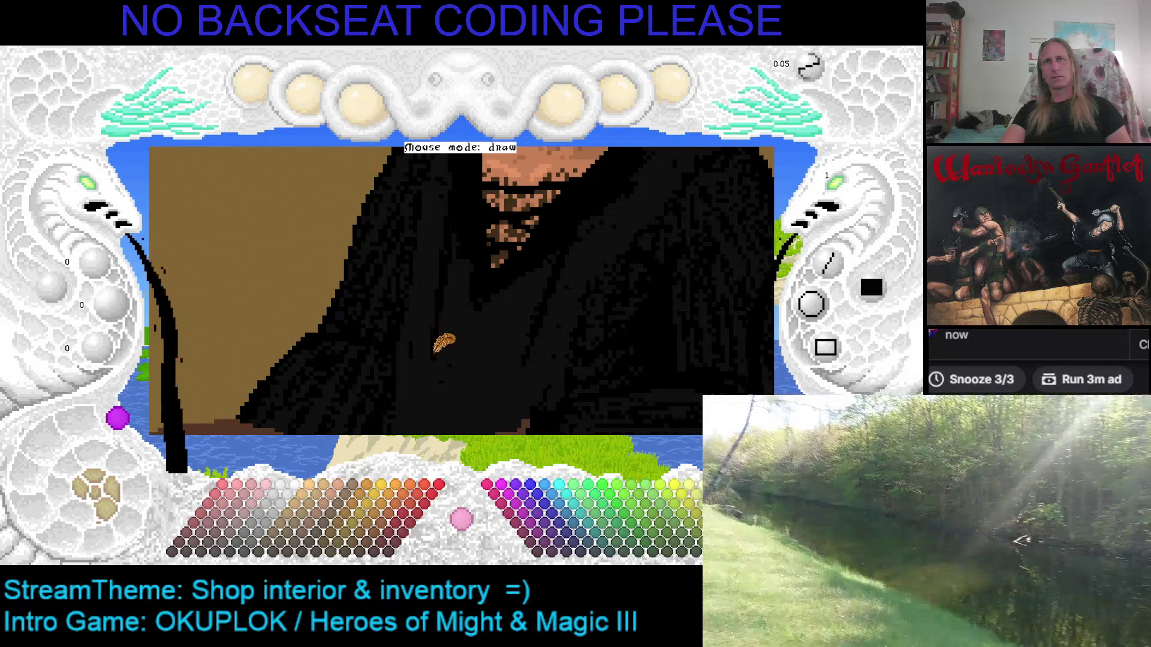
scroll(492, 317, up, 3)
scroll(360, 269, down, 3)
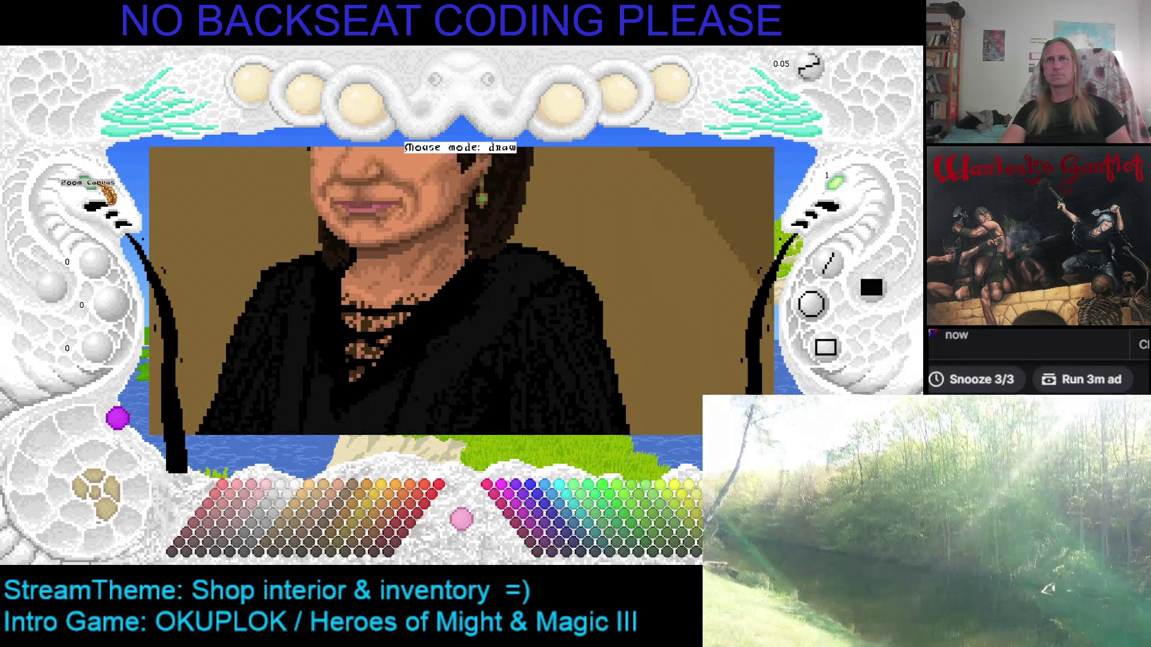
scroll(471, 298, up, 3)
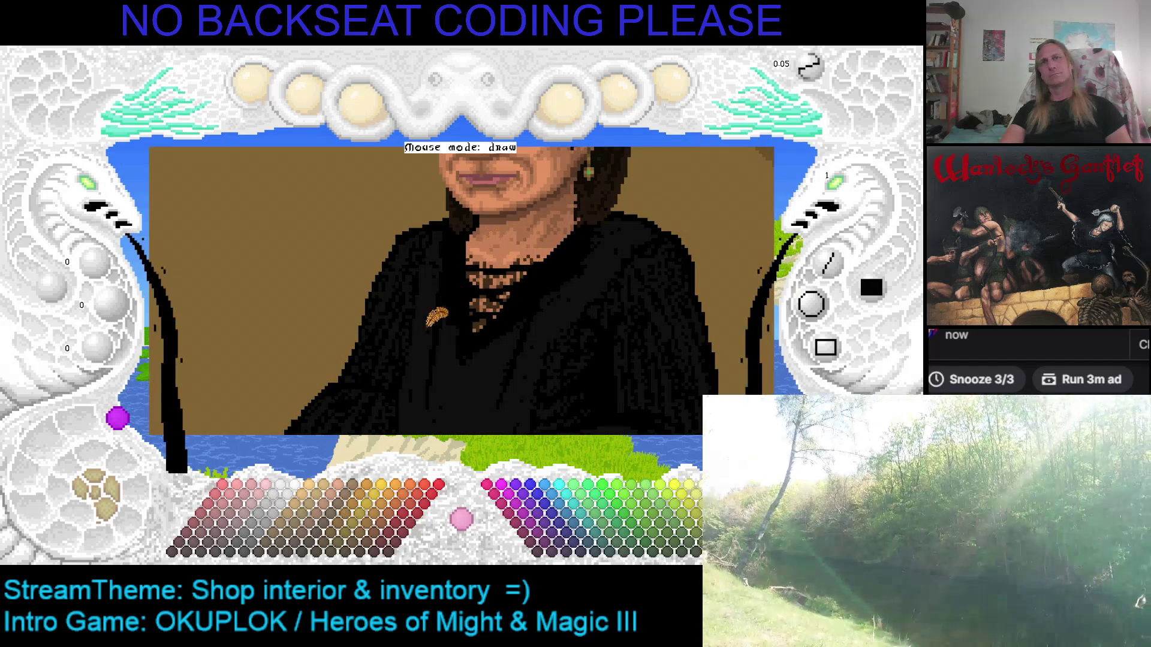
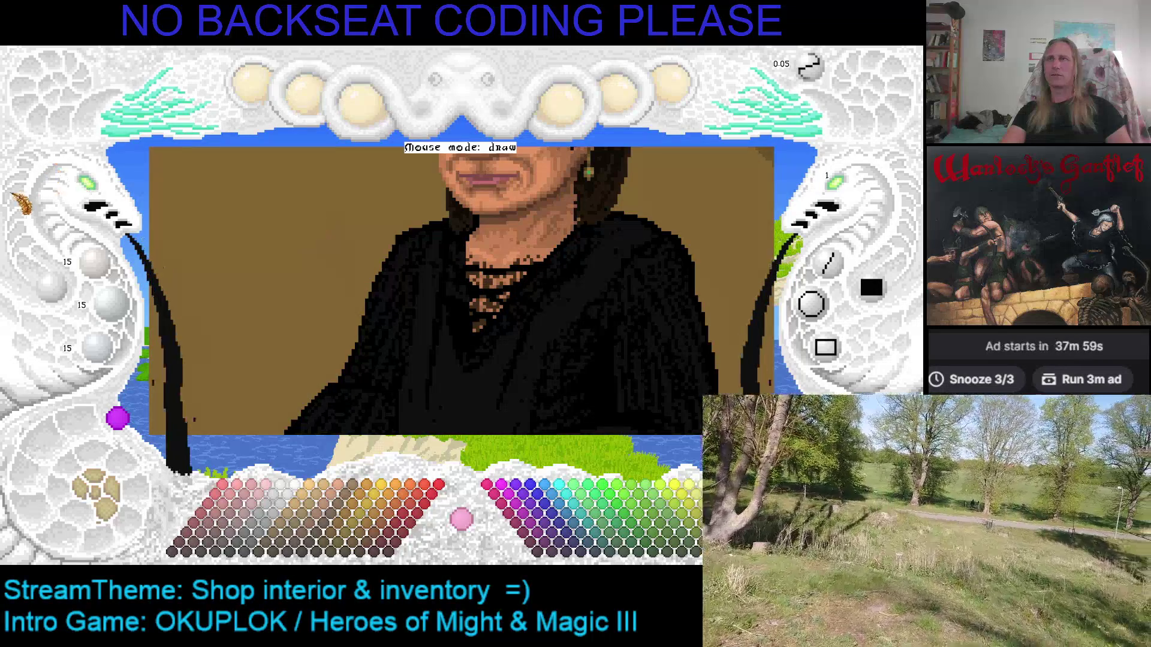
Zoom in and pan across the portrait's chin, mouth, neck and collar to inspect them.
click(93, 207)
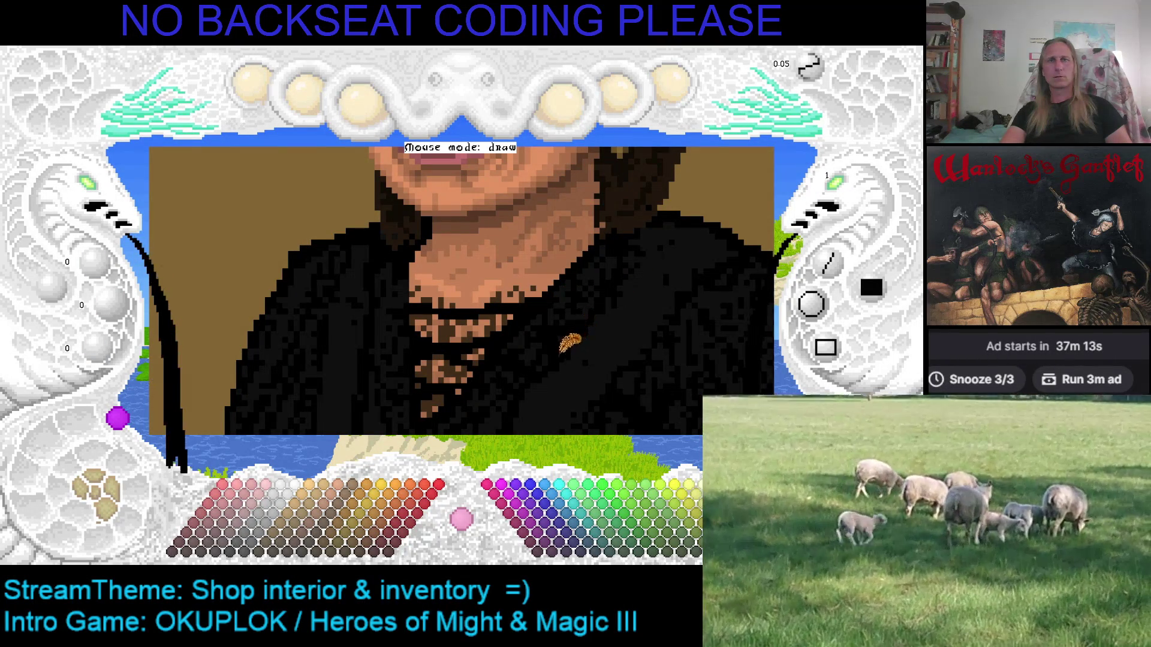
drag(462, 309, 640, 312)
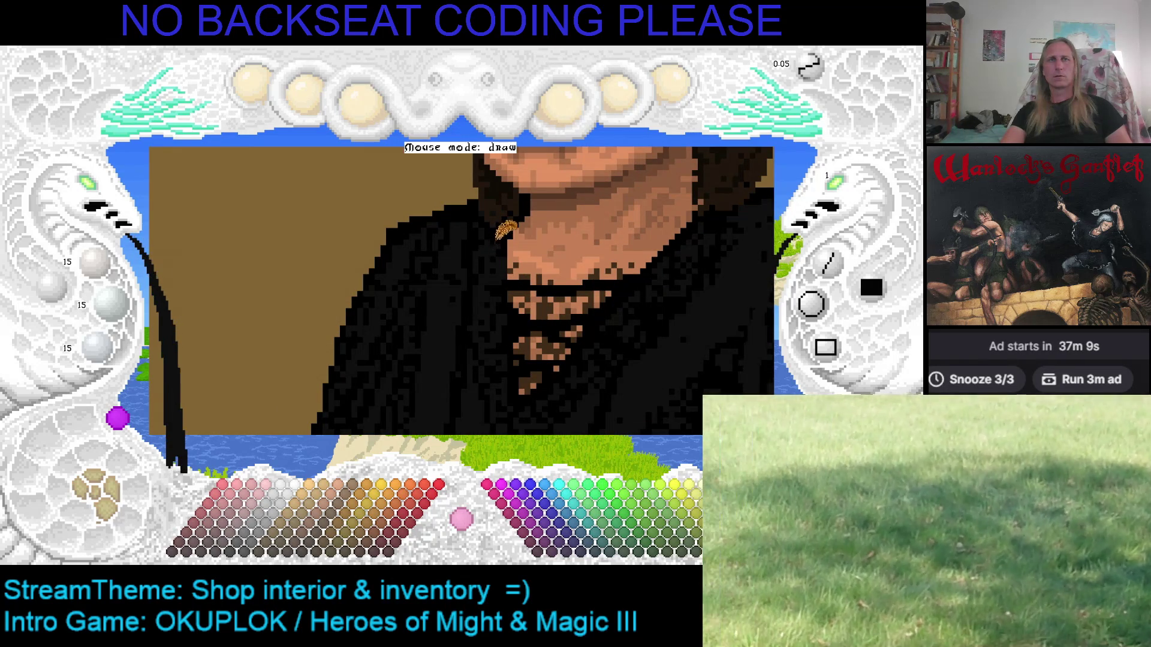
drag(506, 230, 659, 231)
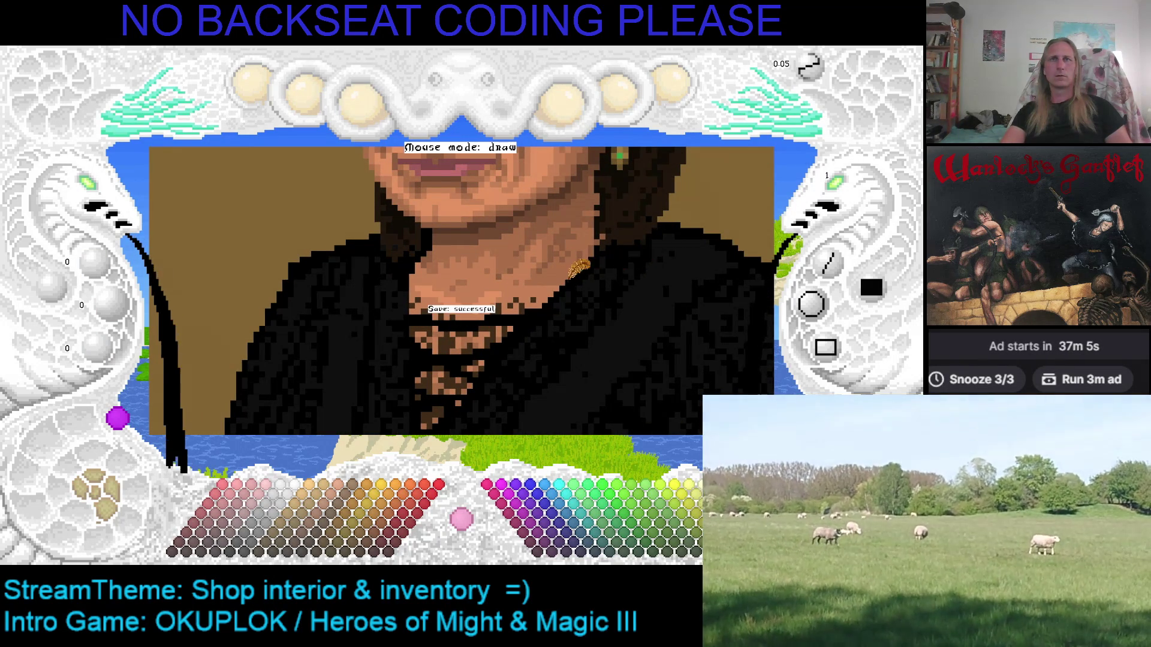
drag(450, 308, 243, 208)
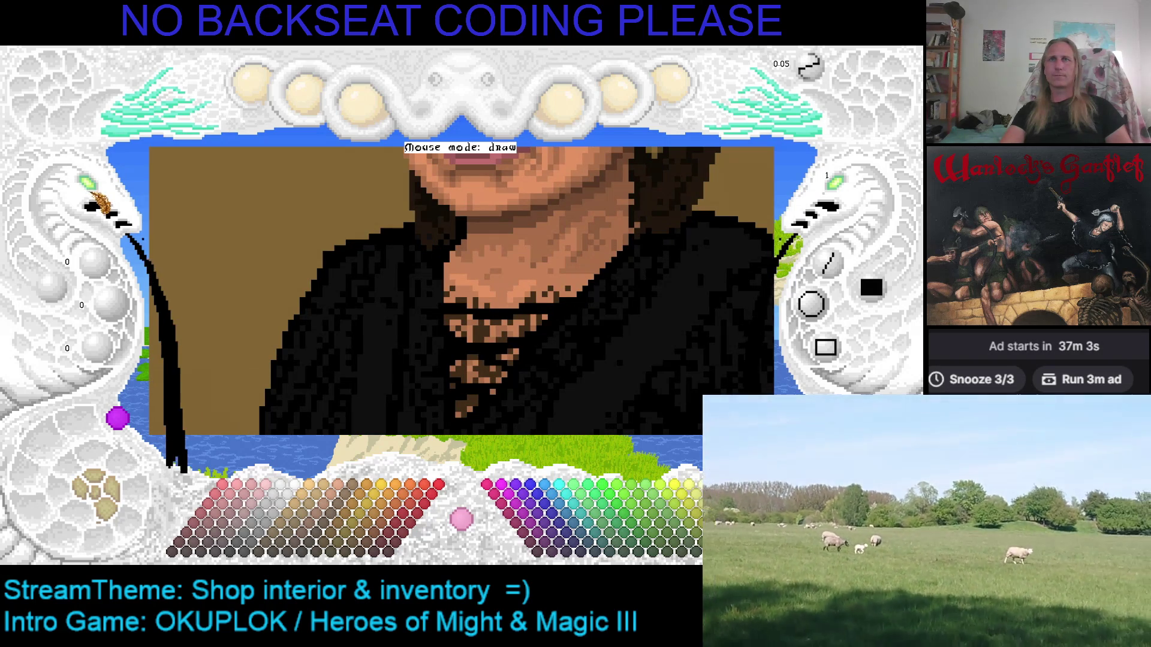
Zoom the canvas out until the whole shop scene is visible.
click(98, 199)
click(98, 200)
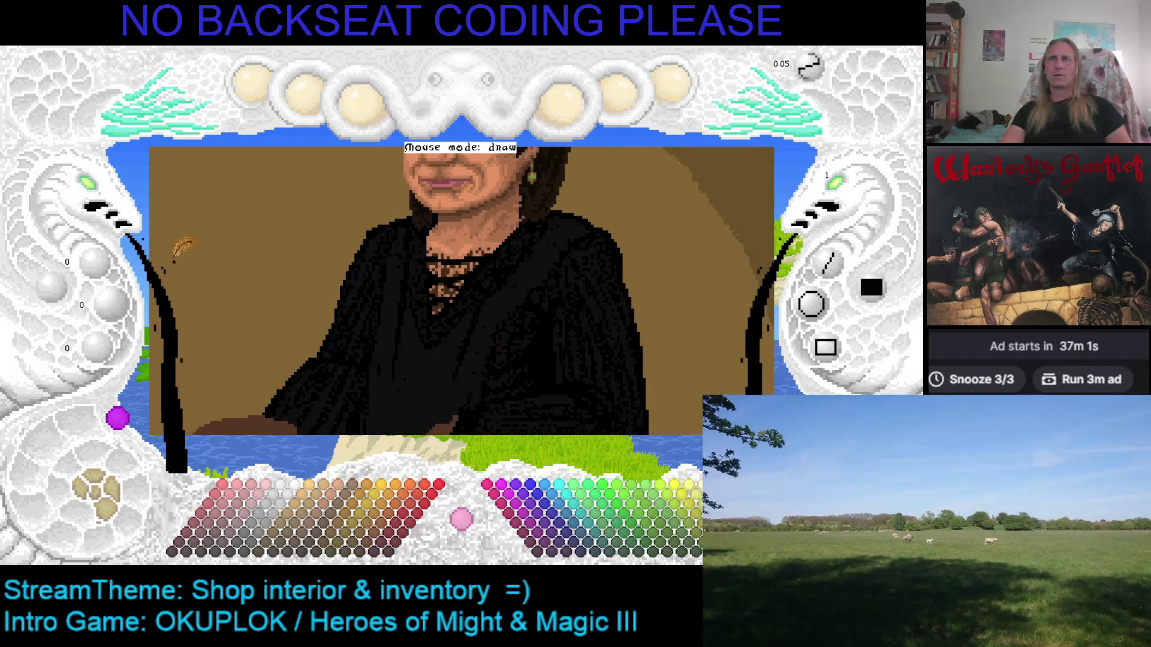
click(98, 199)
click(98, 200)
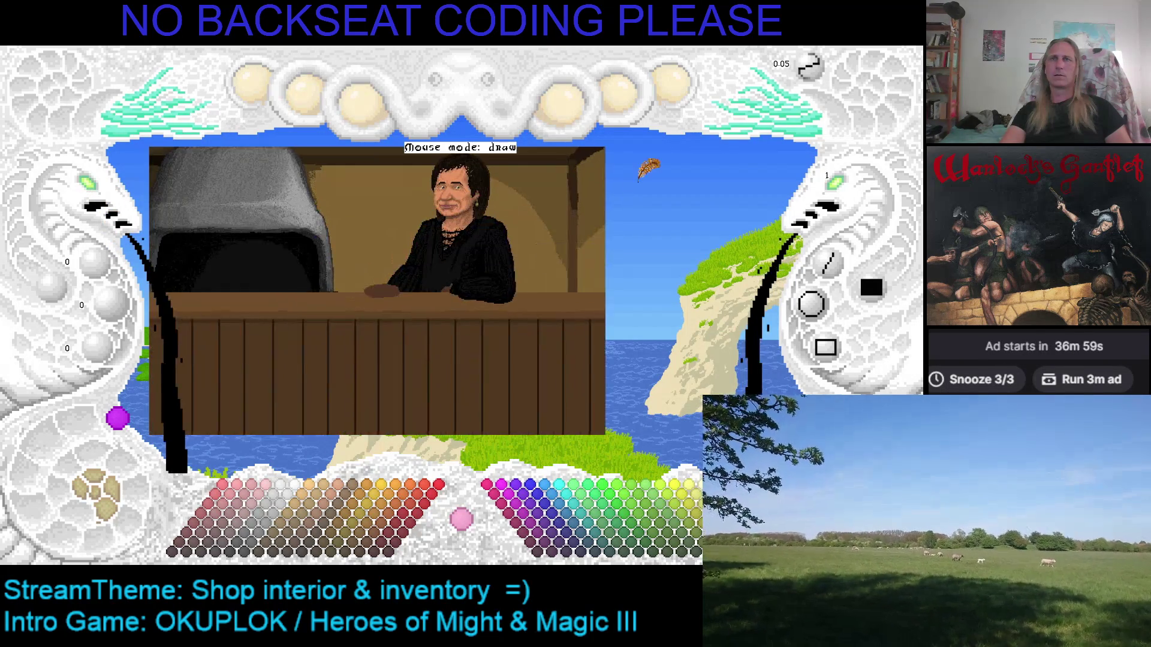
Zoom in on the robe sleeve above the counter.
drag(642, 182, 646, 225)
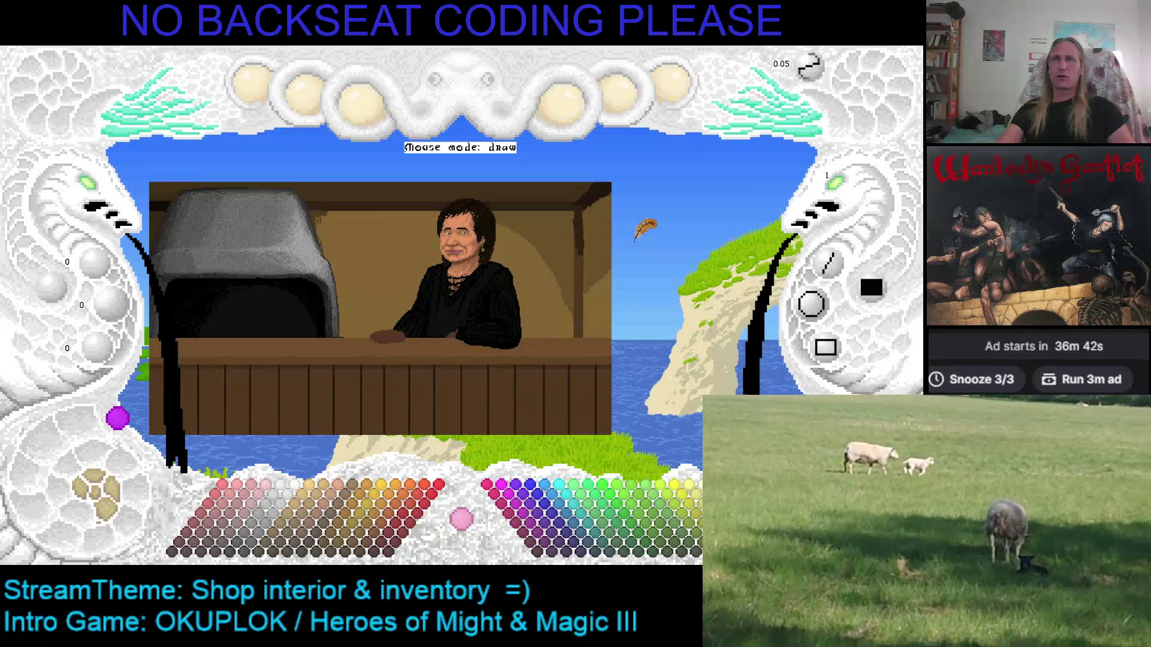
scroll(538, 256, up, 1)
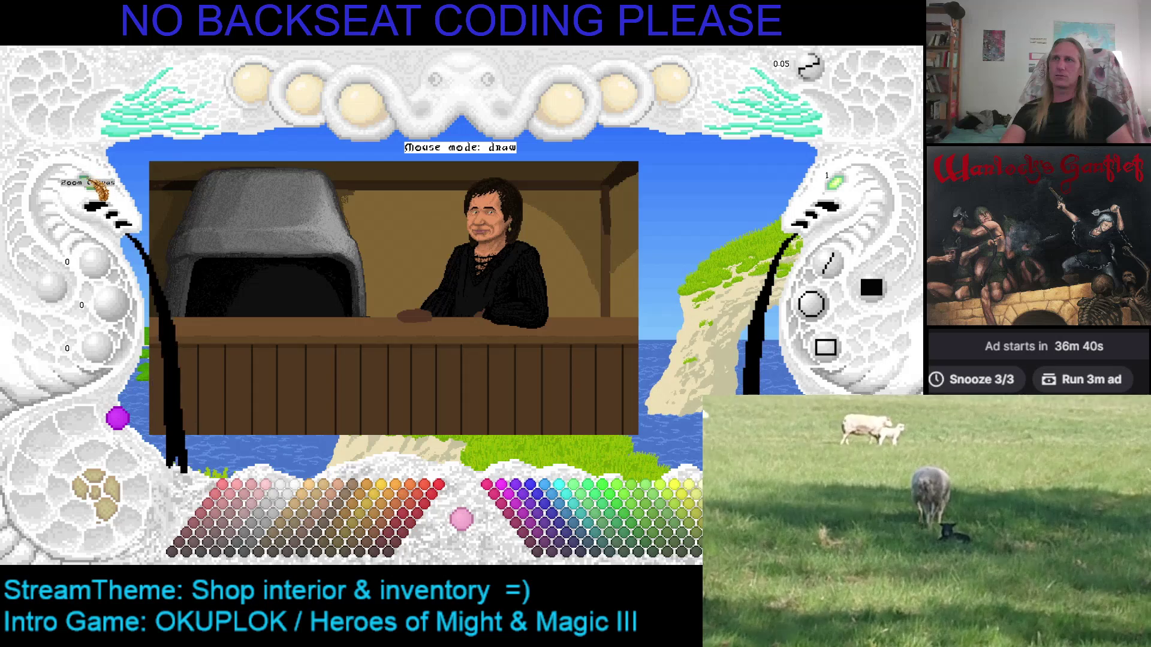
scroll(93, 191, up, 3)
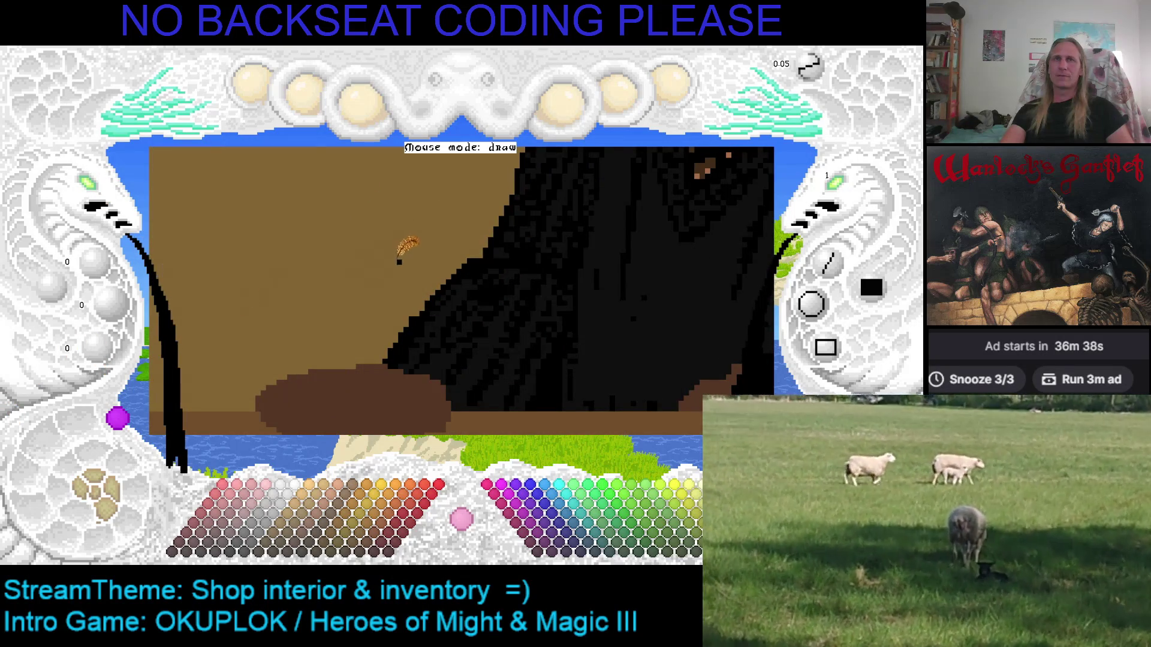
scroll(93, 197, up, 1)
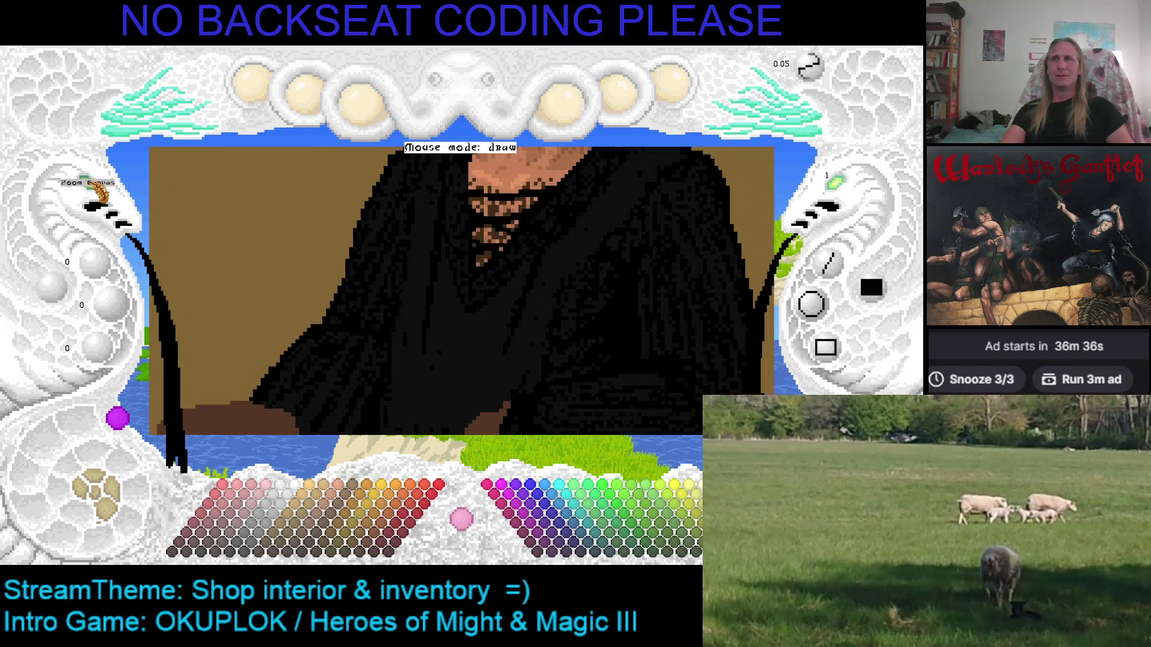
scroll(404, 246, left, 3)
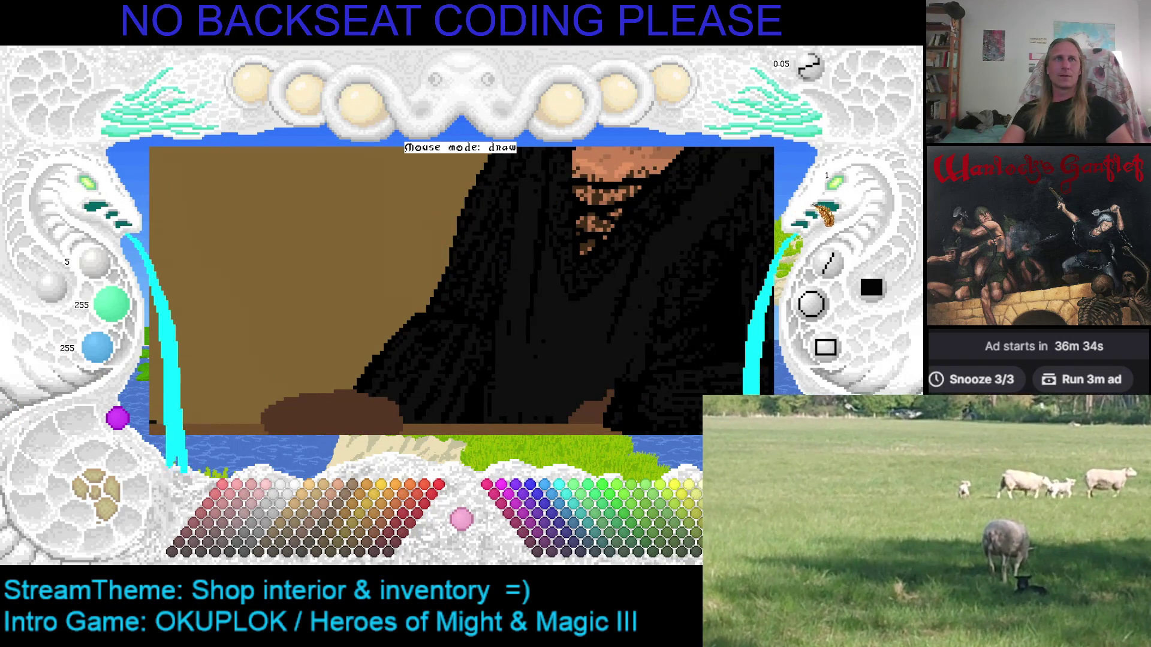
scroll(820, 216, up, 1)
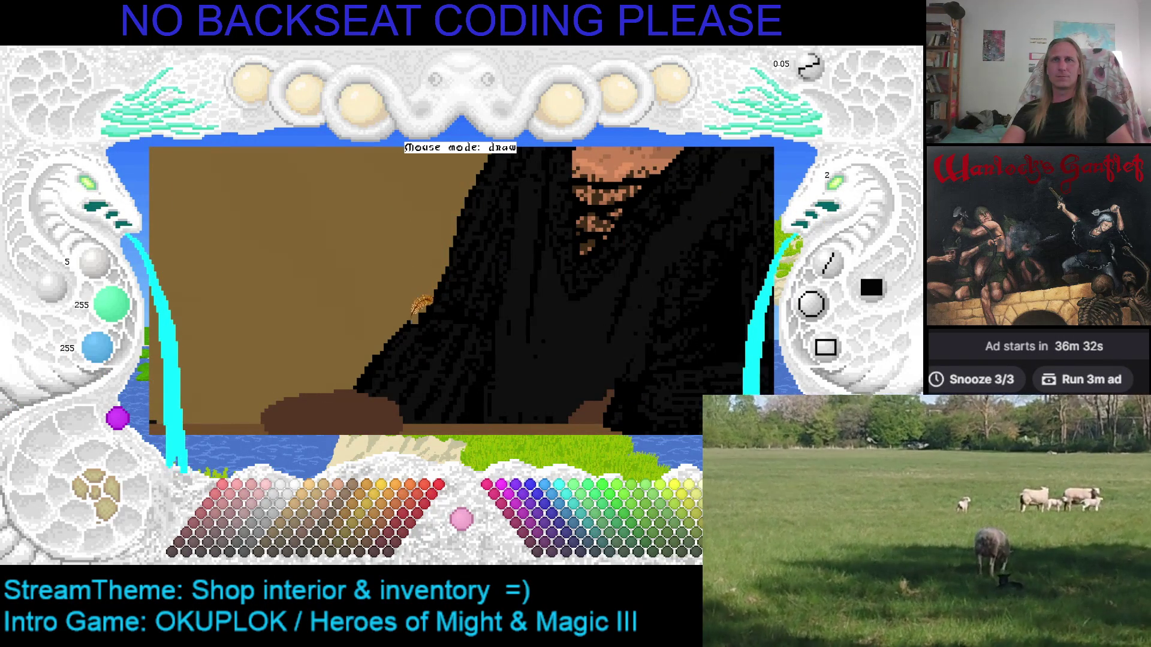
Place a dot at the figure's edge, set brush size 1, and sample black from the robe.
click(389, 343)
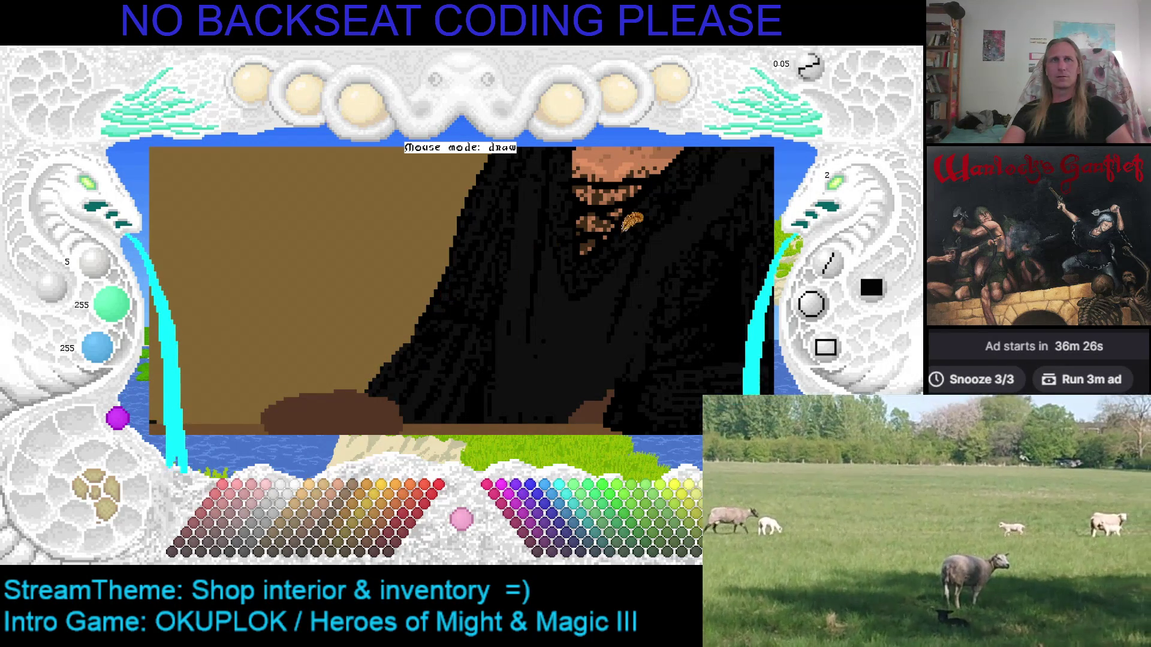
click(839, 198)
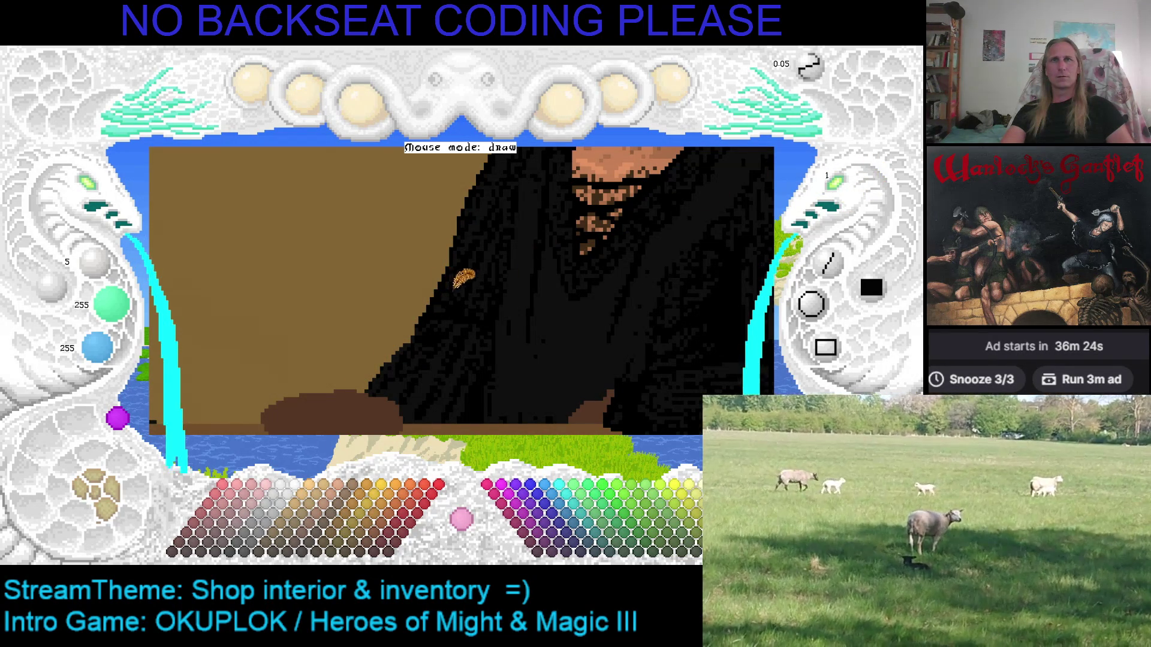
right_click(463, 283)
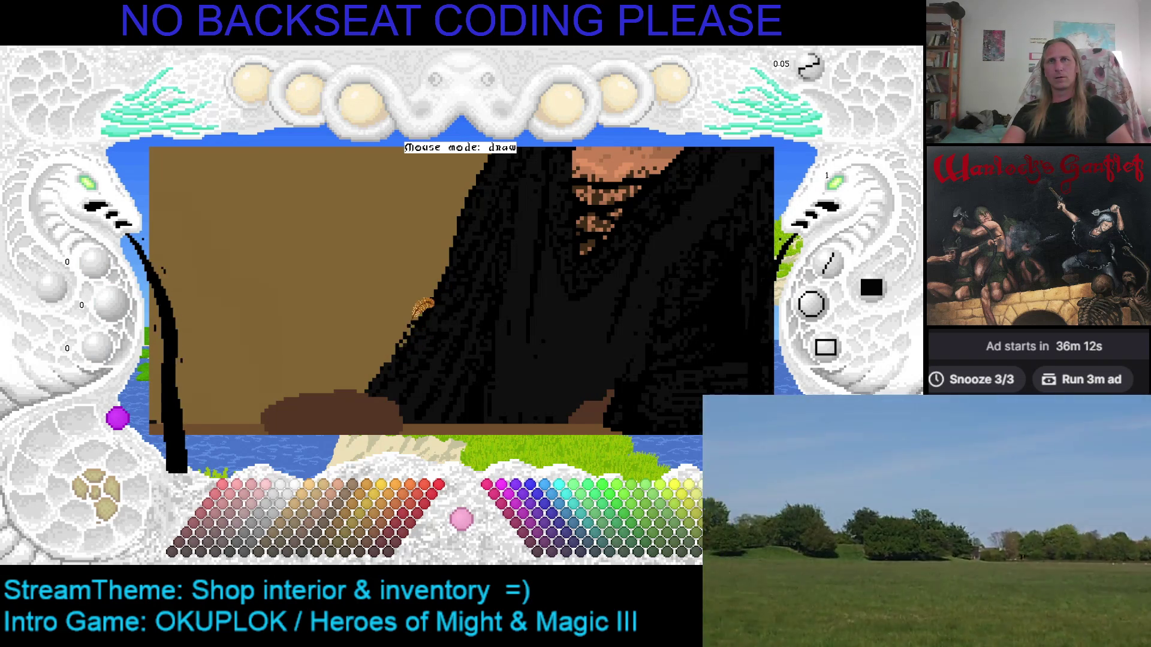
Draw a short black stroke beside the sleeve, then undo it.
drag(368, 377, 388, 347)
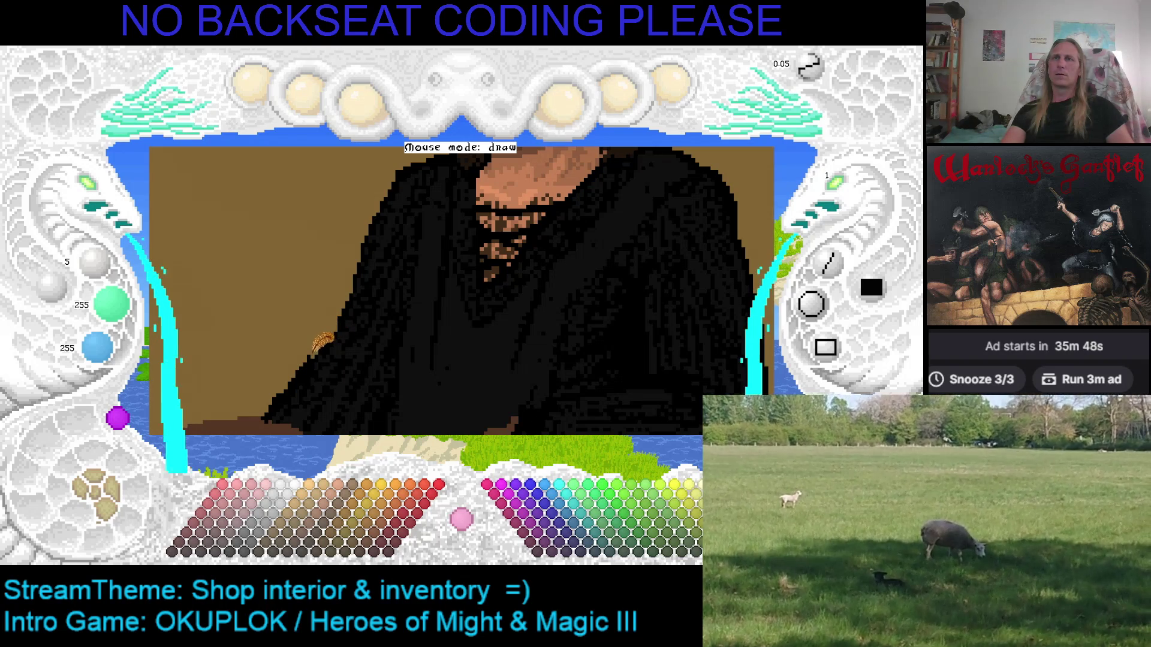
right_click(351, 318)
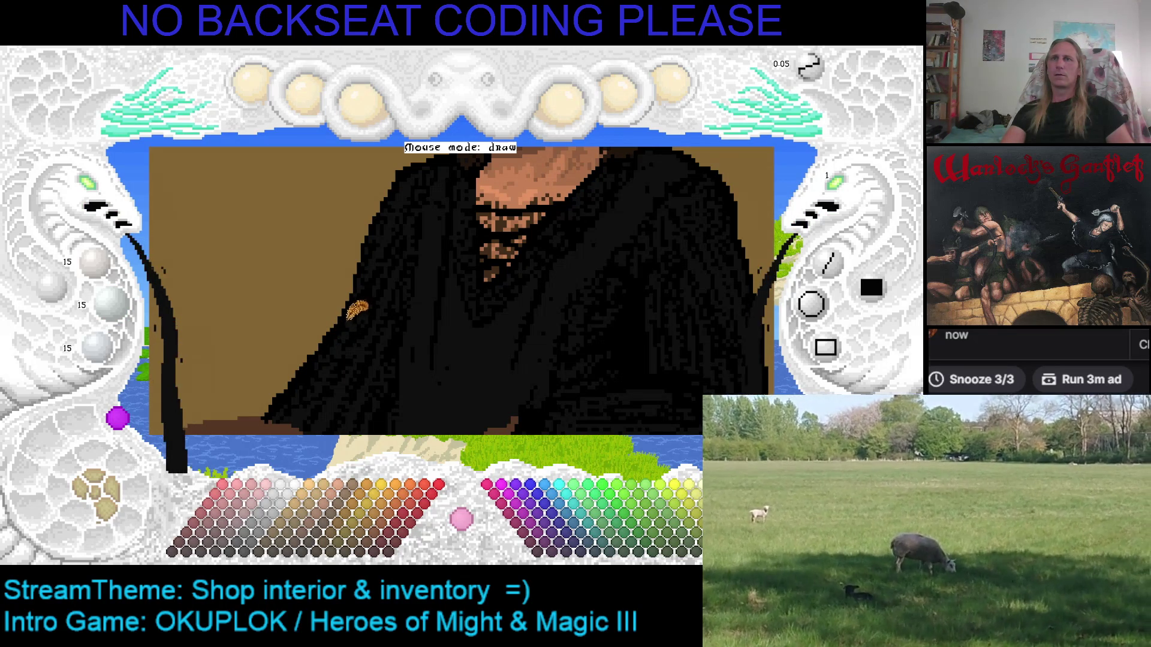
key(ctrl+z)
Sample the hand's brown, the robe's black and dark grey, and zoom over the robe.
right_click(281, 364)
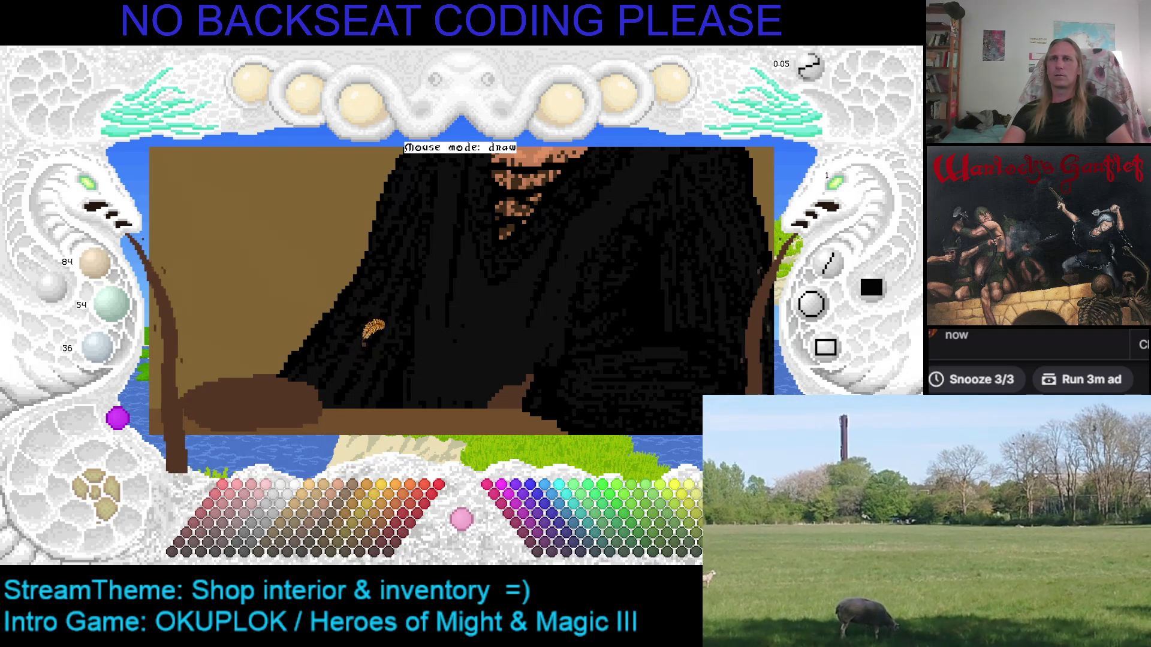
right_click(367, 305)
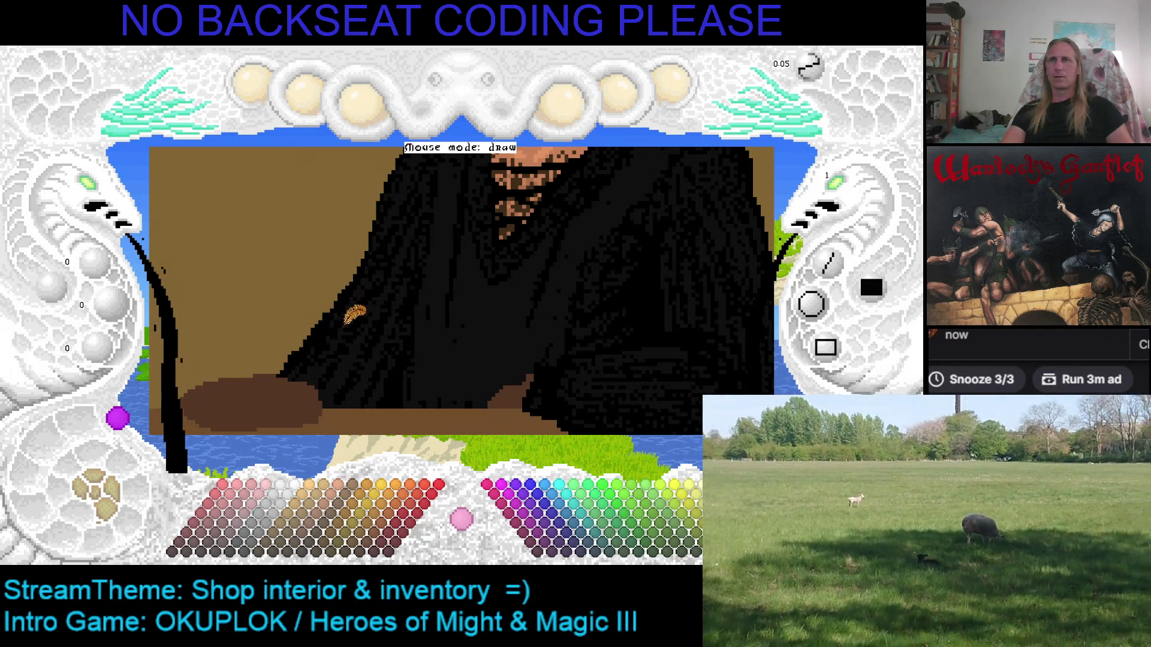
right_click(351, 323)
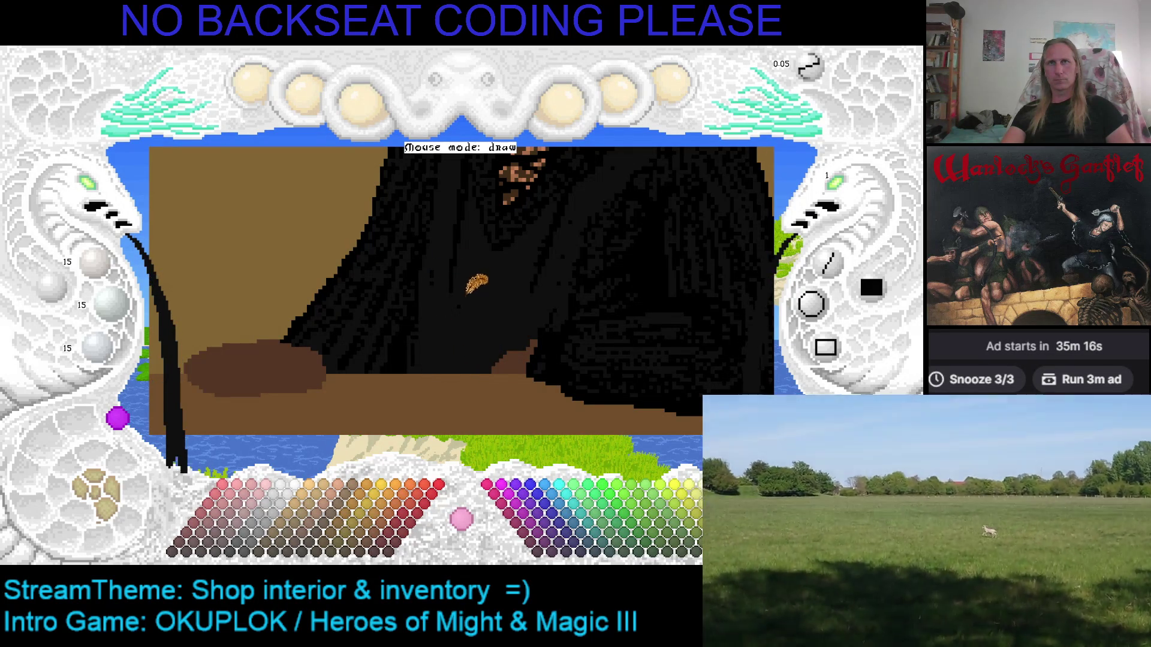
scroll(576, 246, up, 2)
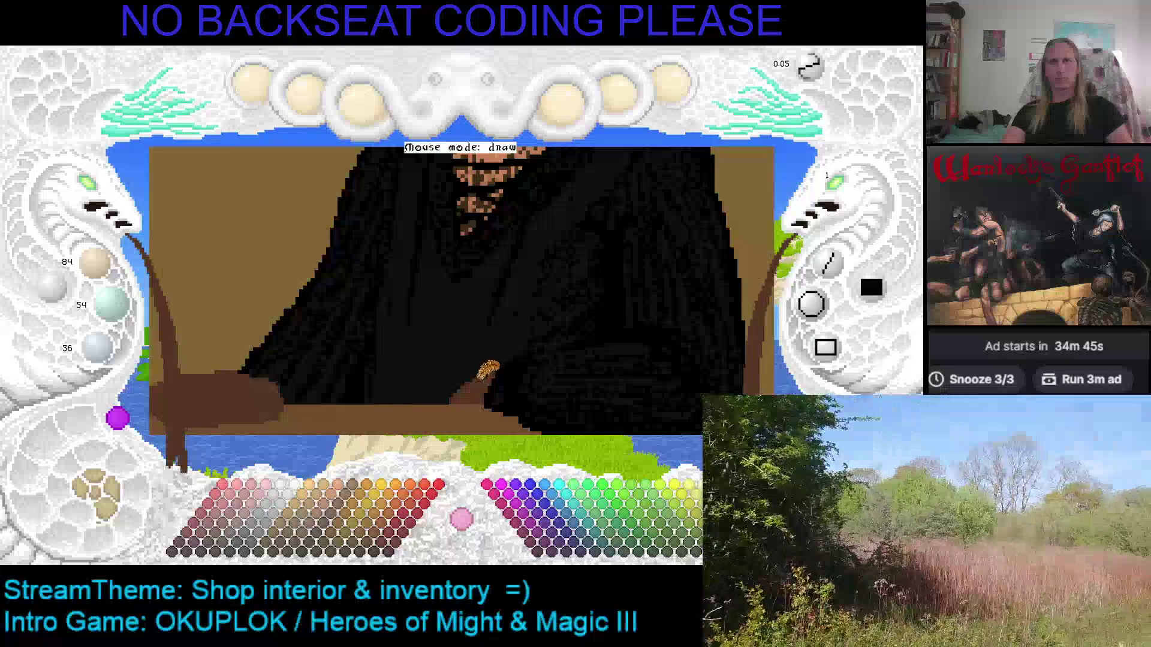
mouse_move(496, 360)
mouse_down()
mouse_move(498, 304)
mouse_move(448, 359)
mouse_up()
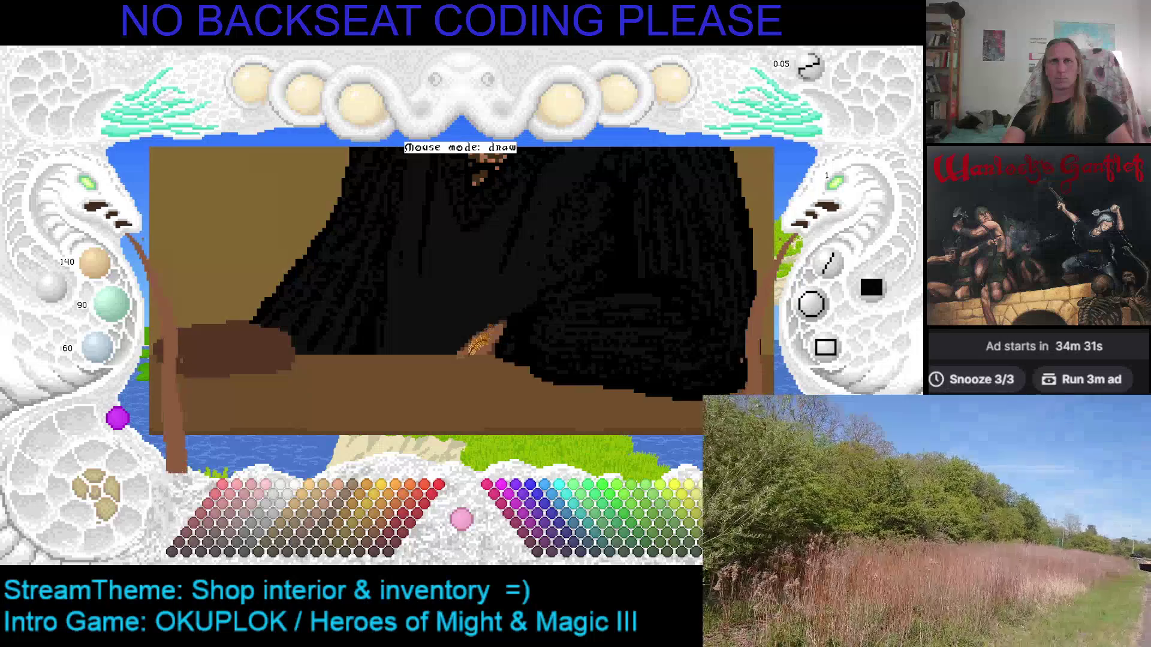
Sample the dark robe colour, the neck's skin tone and a darker skin shade for the hand.
key(c)
key(c)
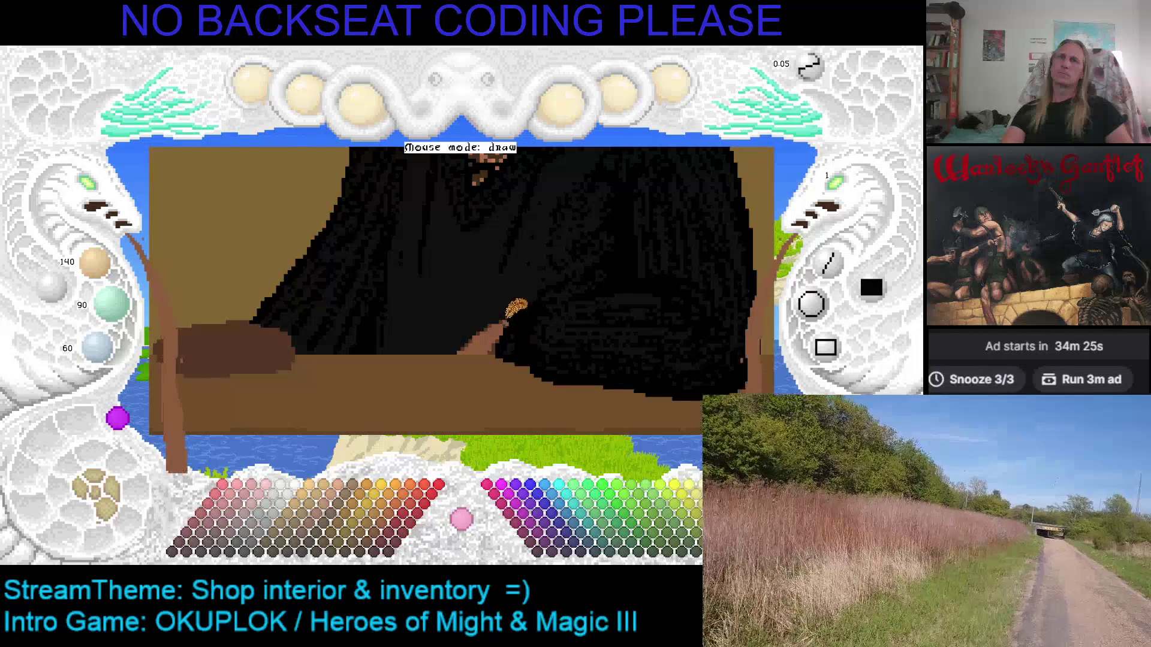
key(c)
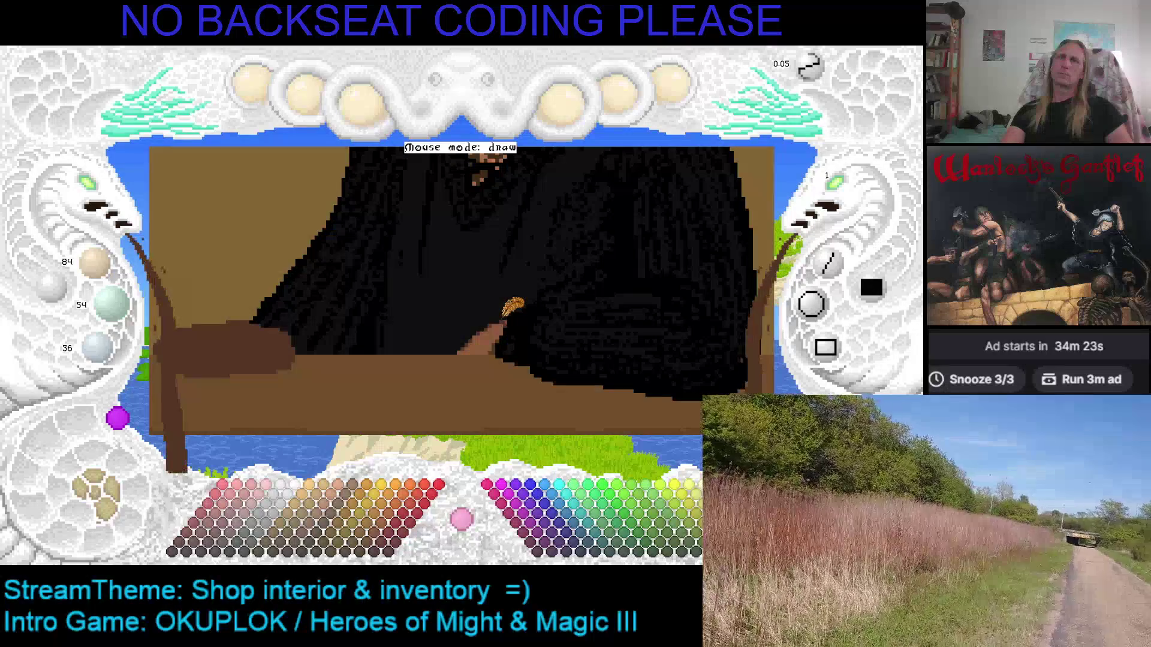
key(Up)
key(Left)
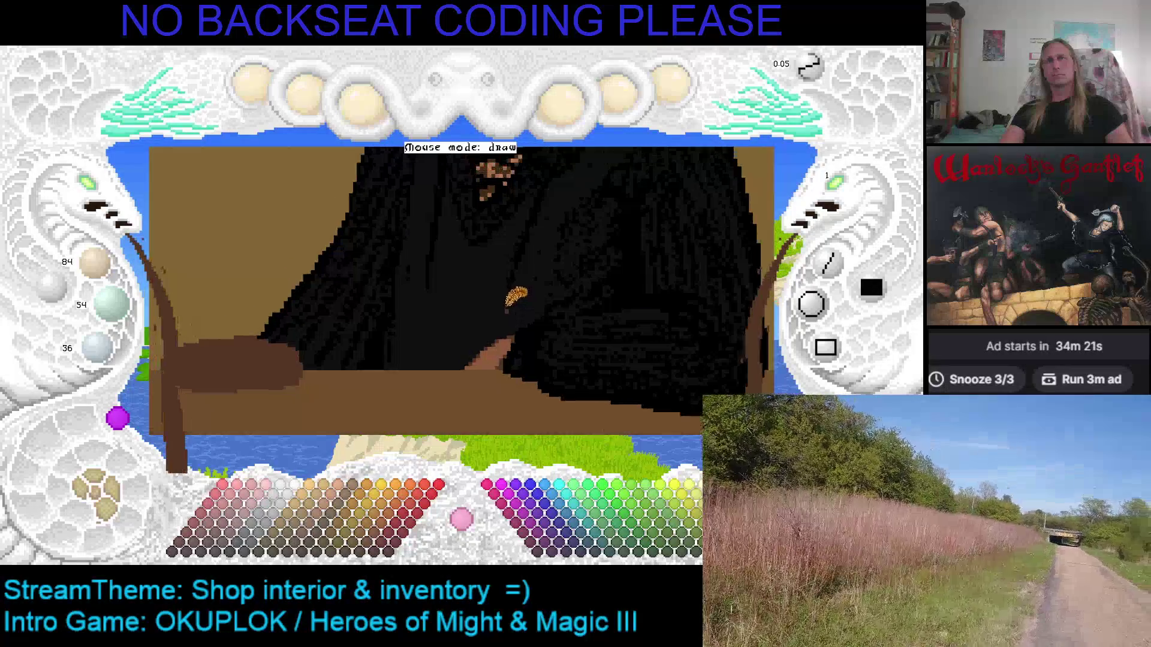
key(Up)
key(Up)
key(Up)
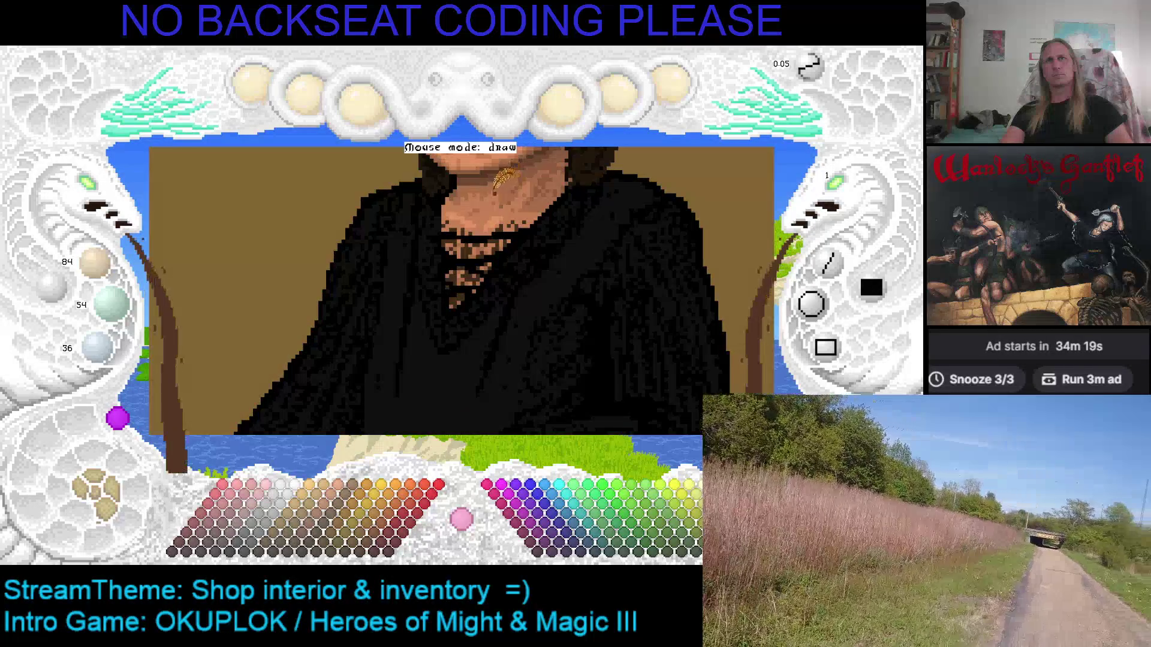
key(c)
key(Down)
key(Down)
key(Down)
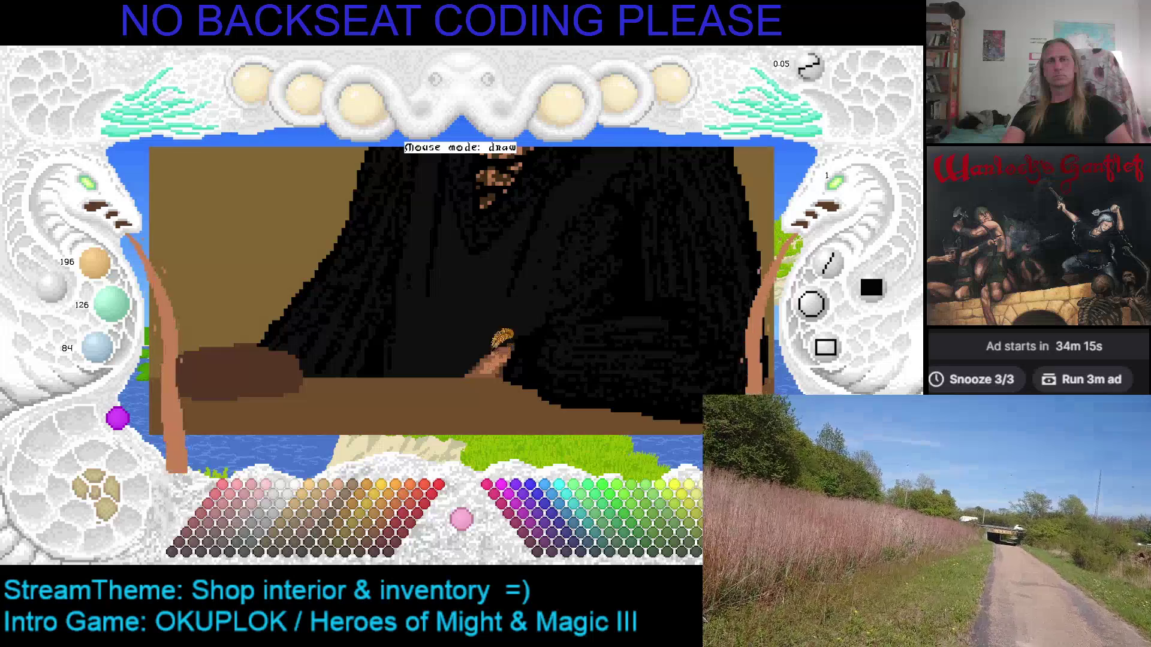
key(Up)
key(Up)
key(Up)
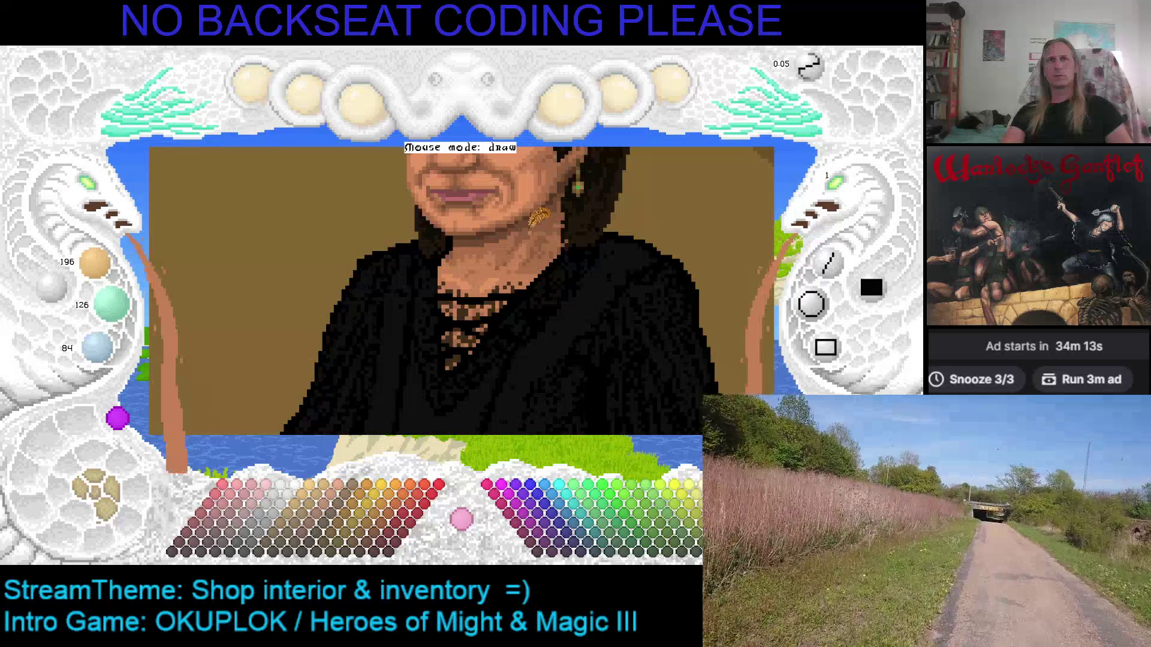
key(d)
key(Down)
key(Down)
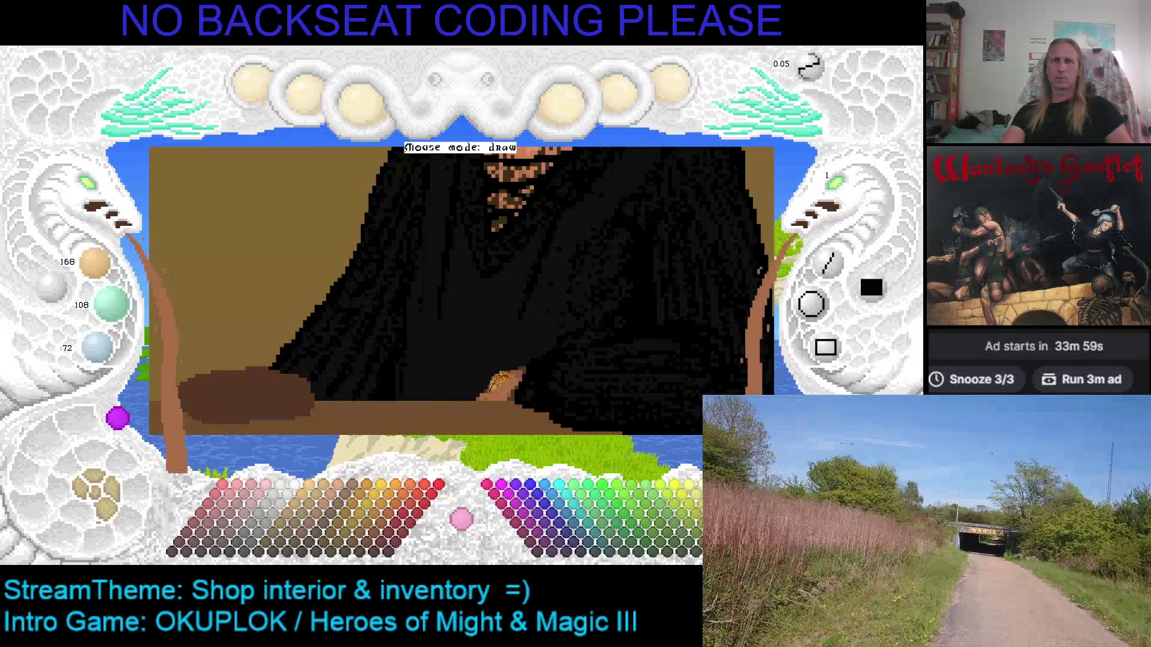
scroll(348, 242, down, 3)
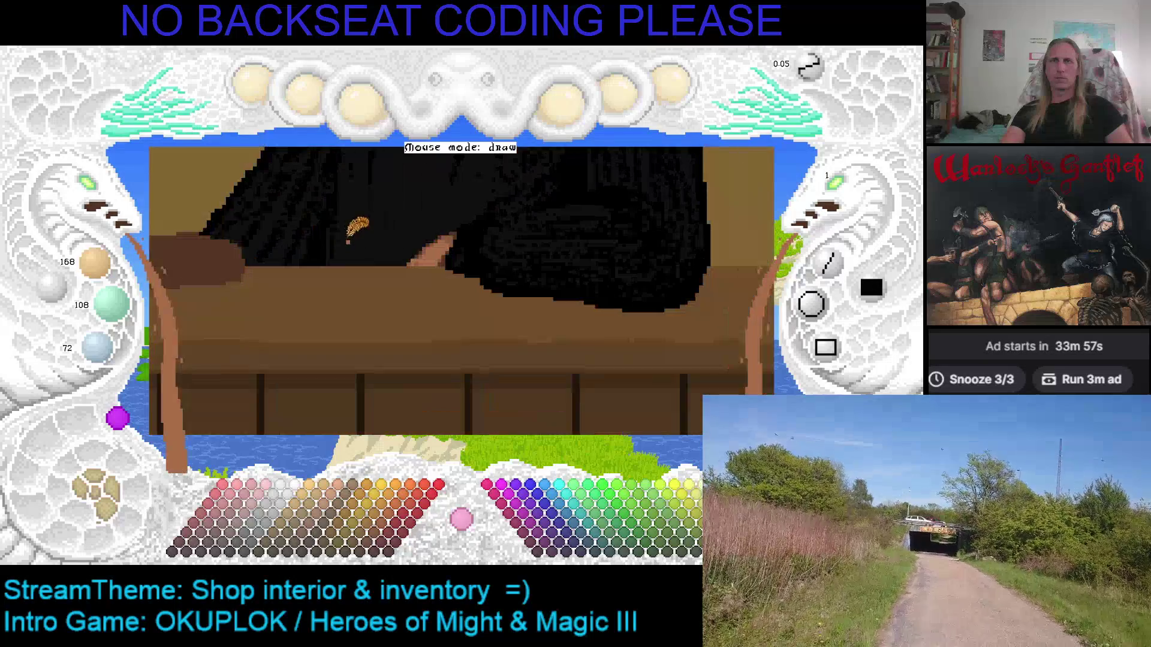
Zoom onto the hand, sample its browns ending on mid brown 140/90/60, and center it.
scroll(359, 288, down, 3)
scroll(437, 332, up, 3)
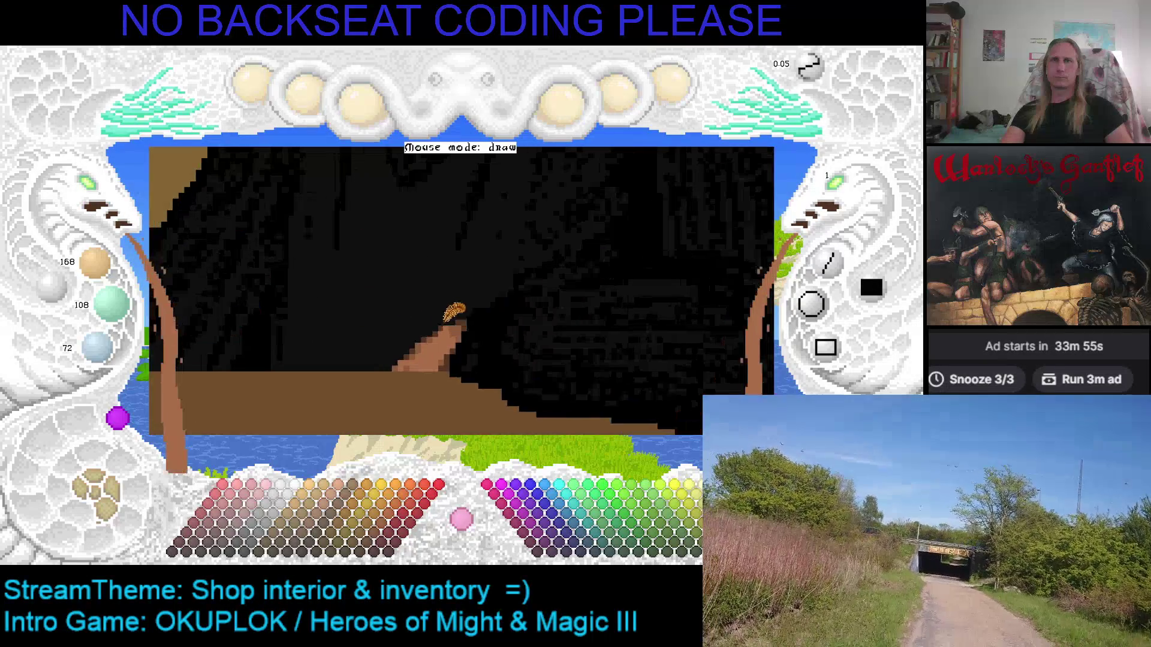
right_click(435, 333)
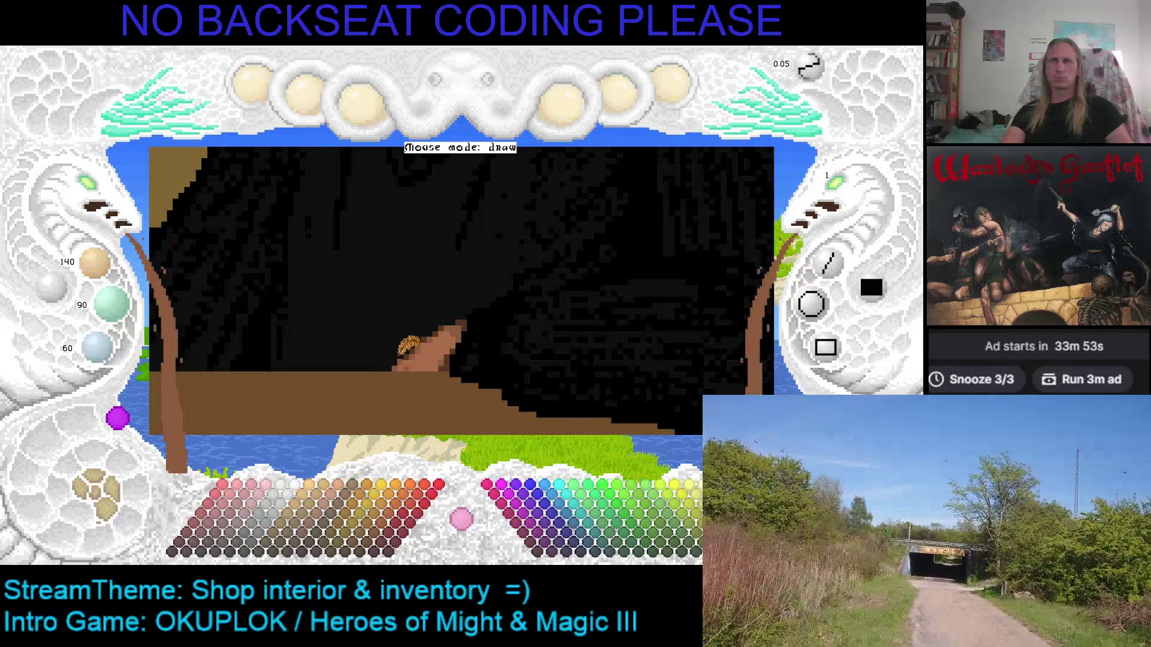
right_click(418, 344)
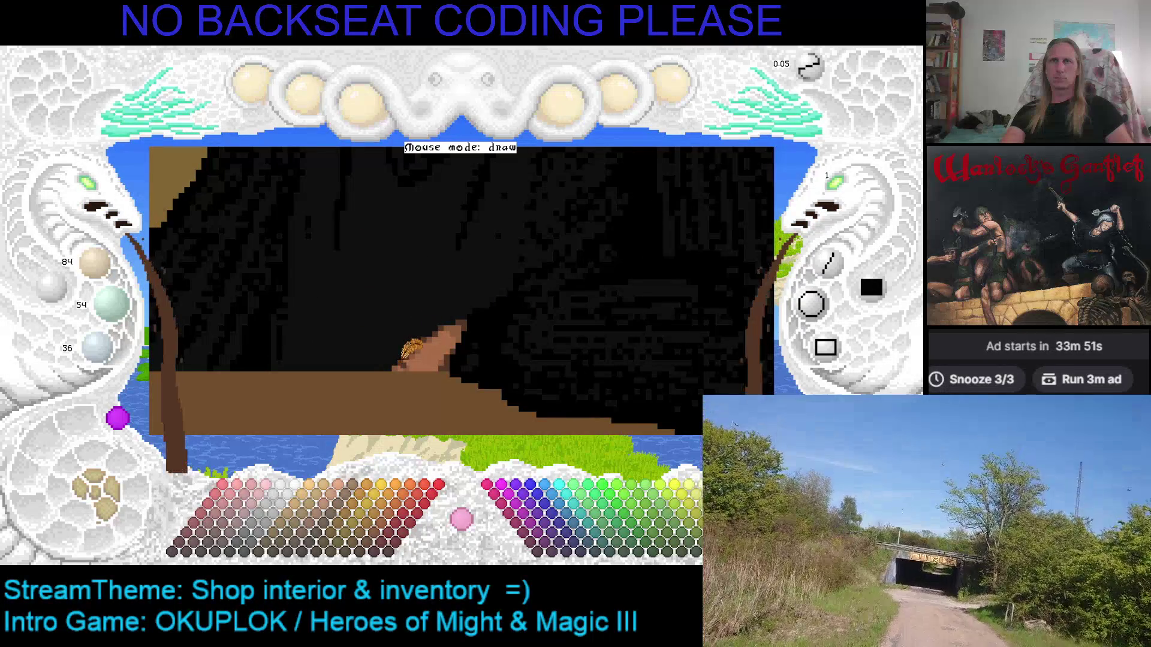
right_click(419, 344)
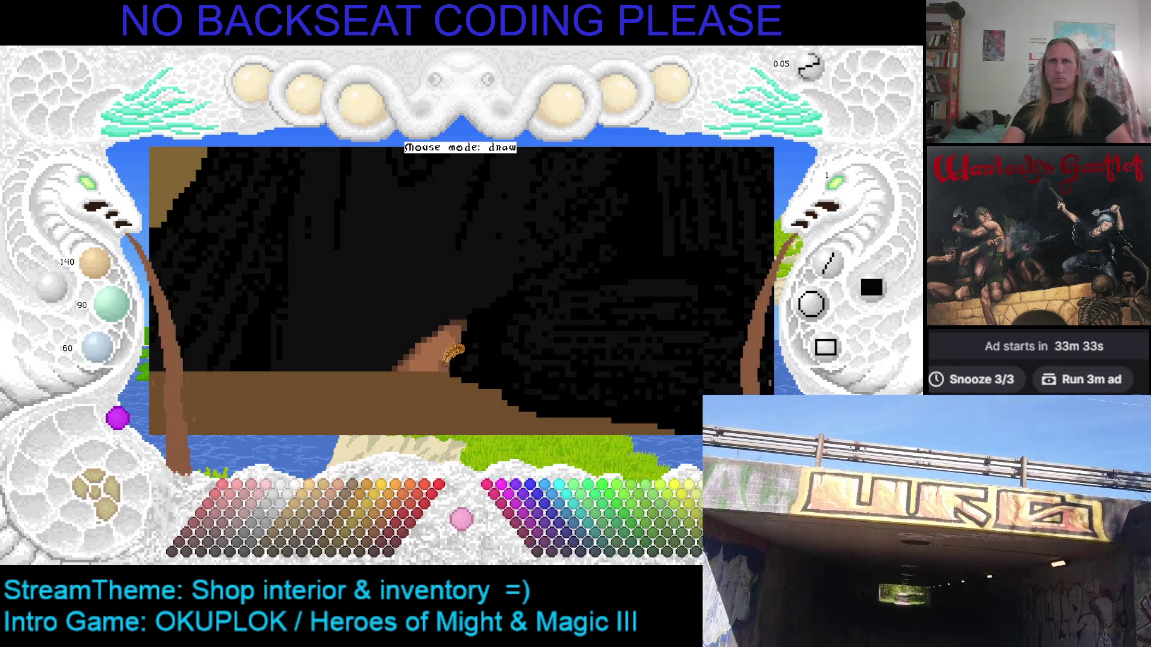
mouse_move(488, 327)
mouse_down()
mouse_move(644, 308)
mouse_move(676, 295)
mouse_move(581, 297)
mouse_move(677, 286)
mouse_move(455, 322)
mouse_move(300, 309)
mouse_move(239, 328)
mouse_move(282, 312)
mouse_move(251, 322)
mouse_move(339, 316)
mouse_move(278, 309)
mouse_move(385, 323)
mouse_up()
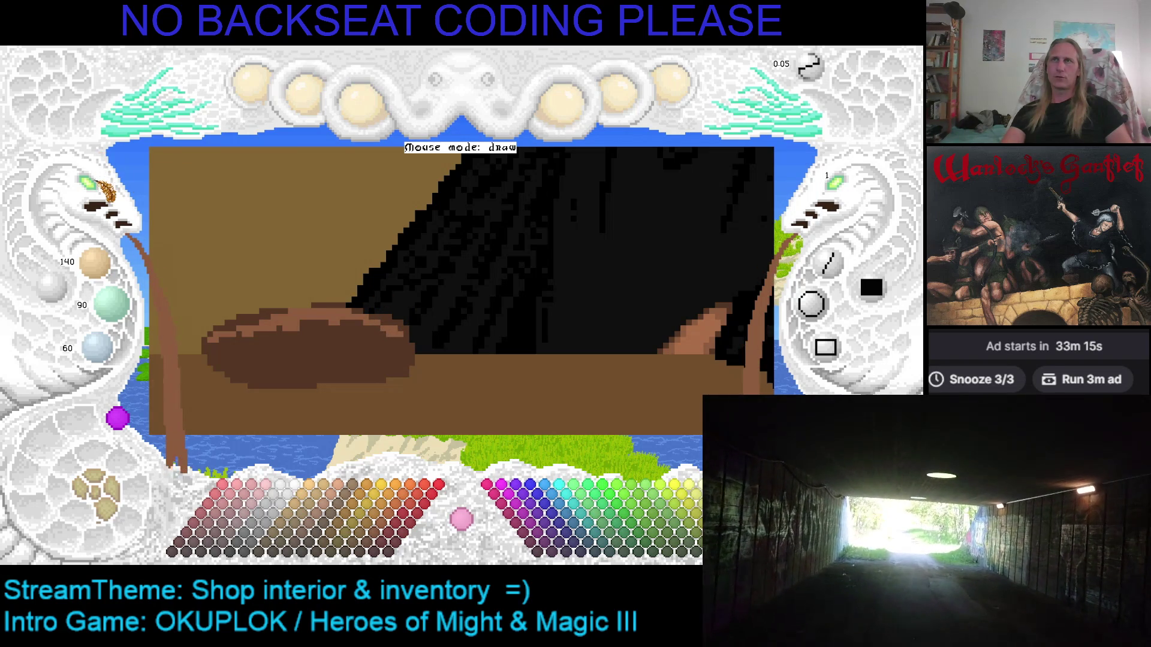
scroll(105, 192, down, 3)
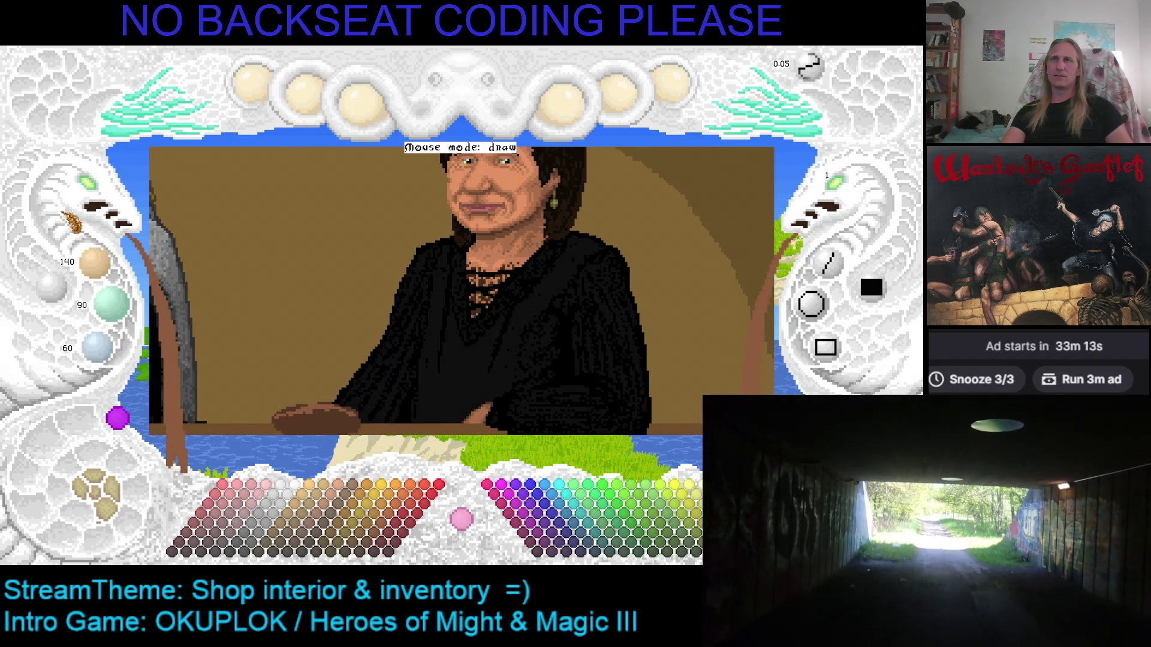
scroll(96, 191, down, 2)
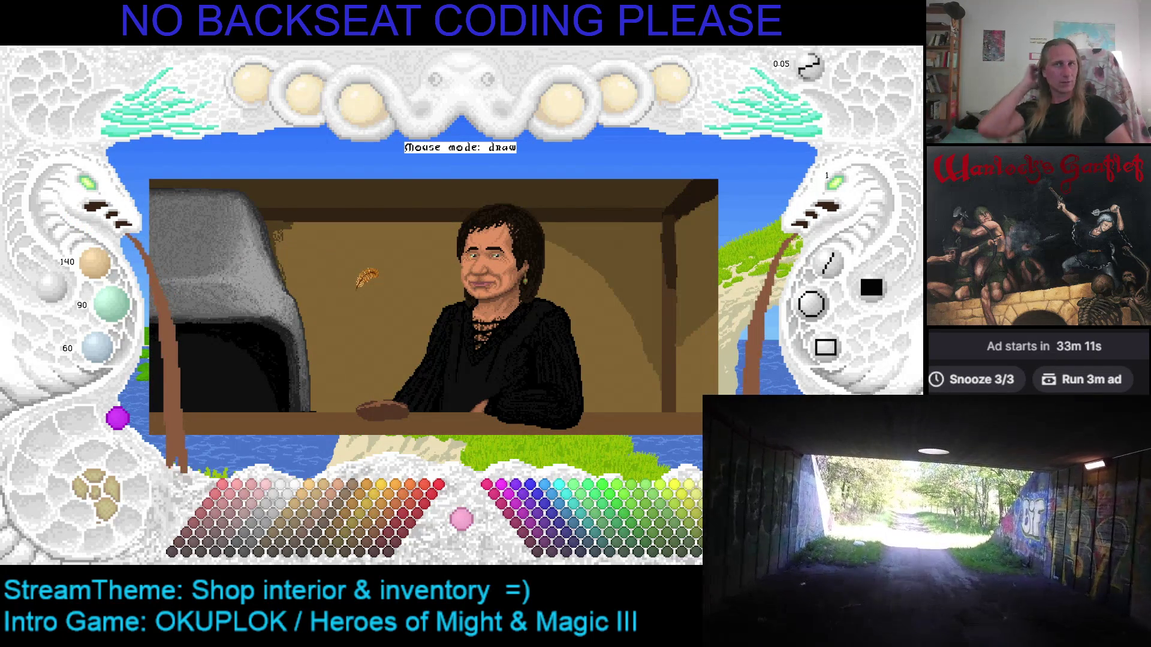
scroll(336, 273, down, 1)
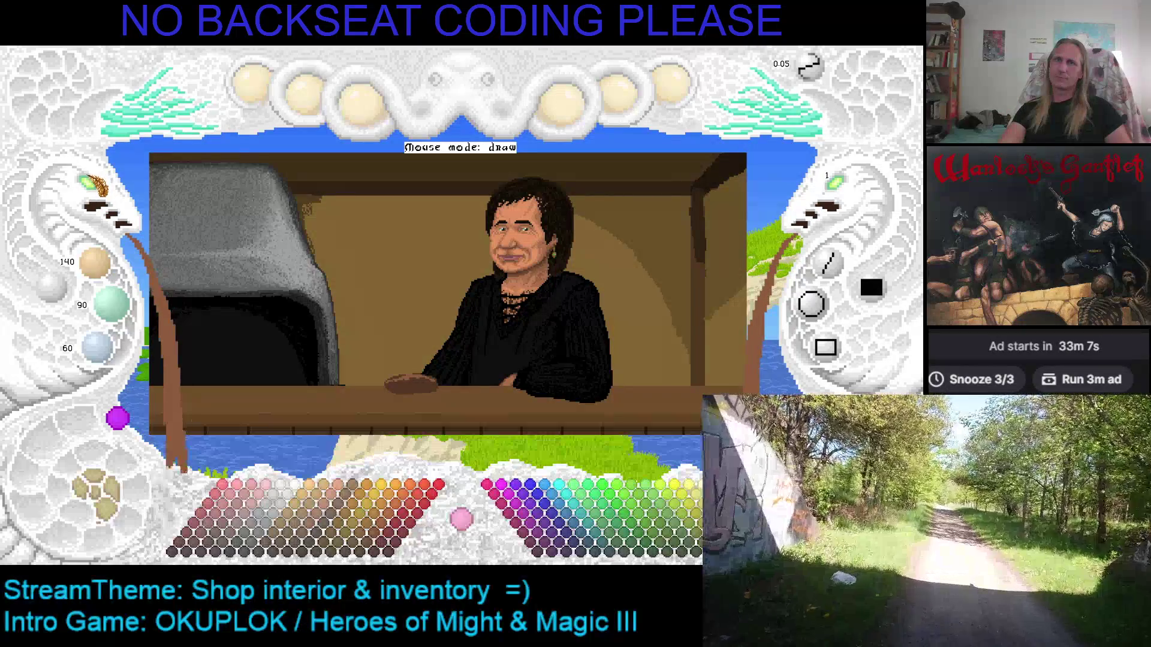
scroll(99, 195, up, 4)
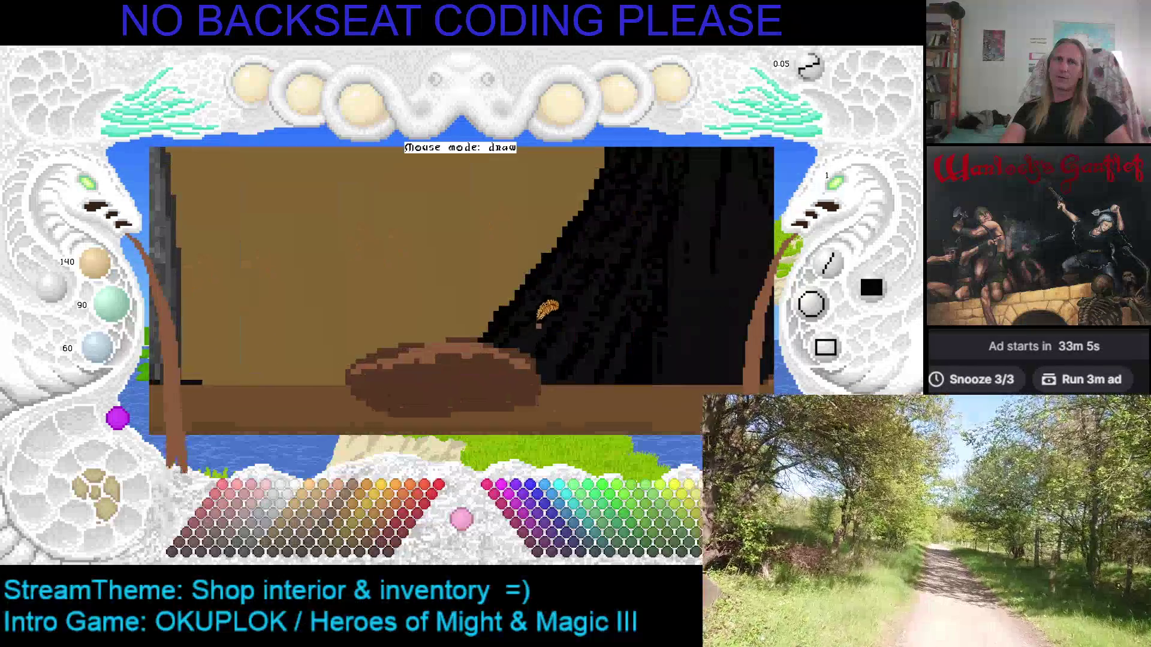
drag(531, 341, 171, 245)
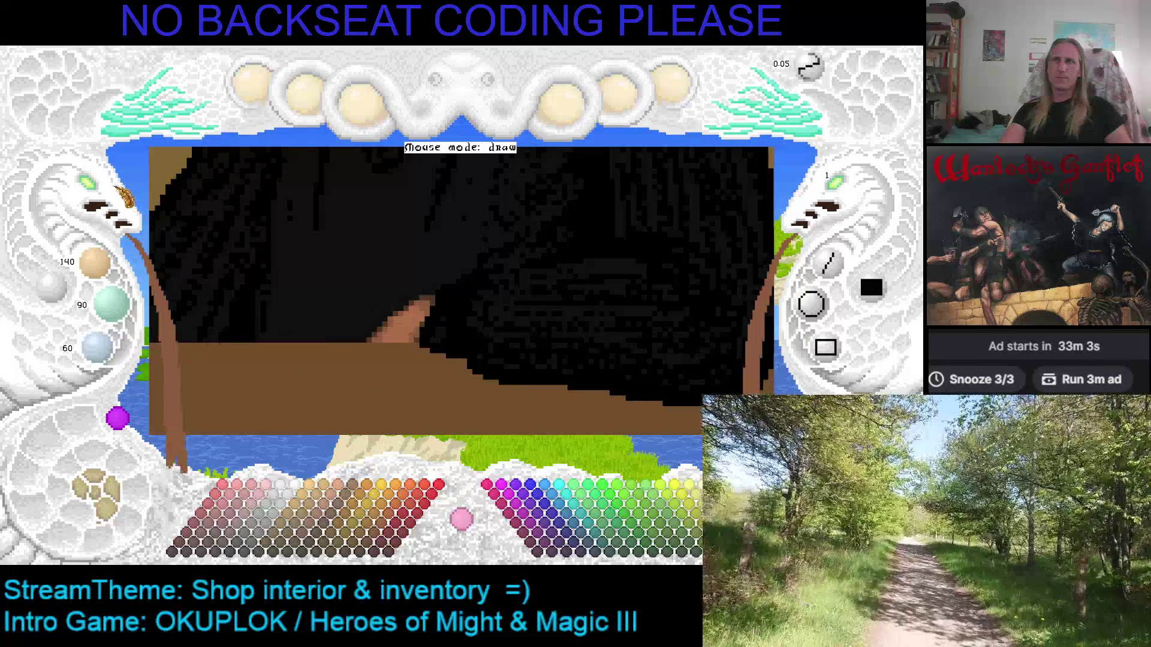
drag(99, 189, 547, 278)
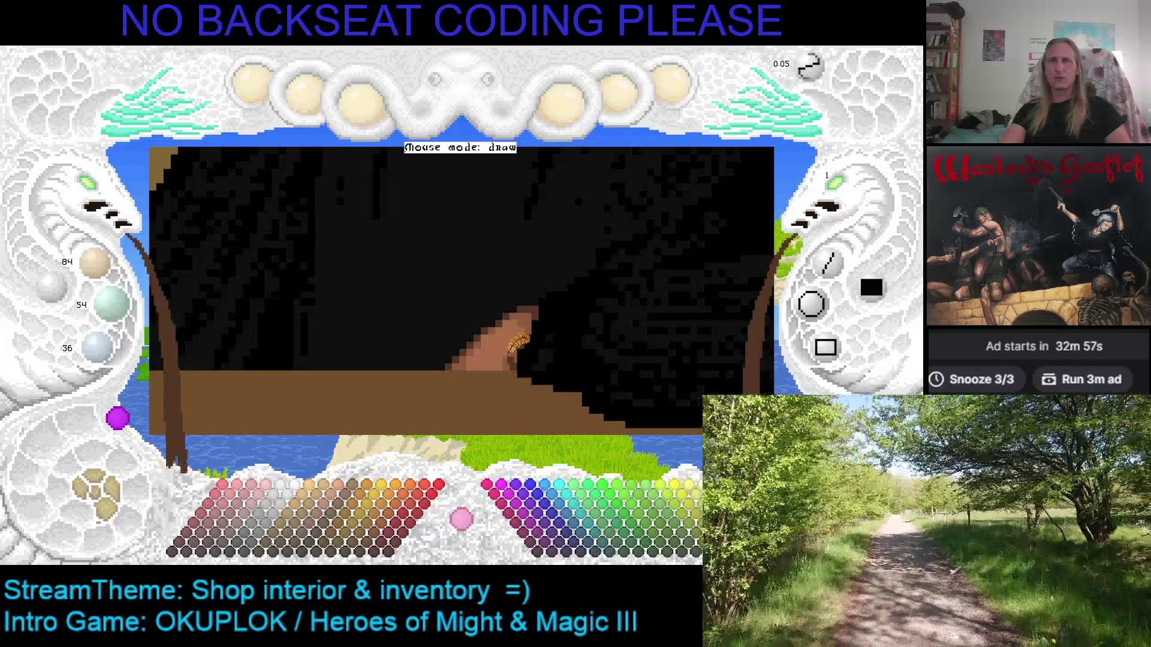
key(Left)
key(Left)
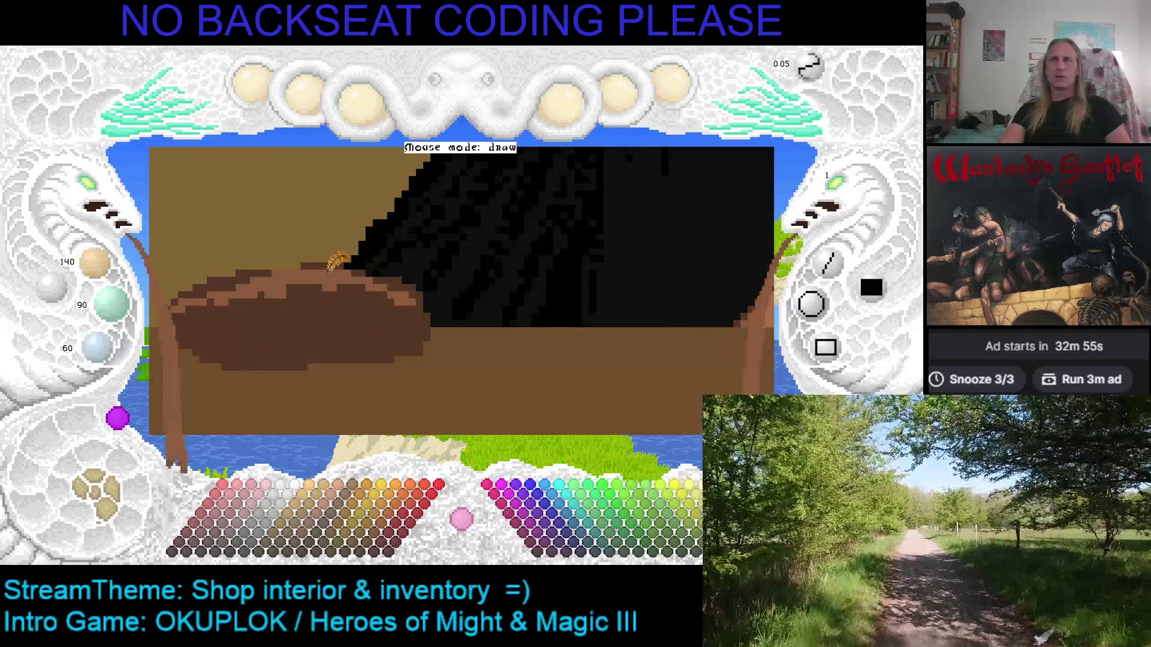
Paint a dark edge down the hand's right end with lighter brown beside it.
key(Down)
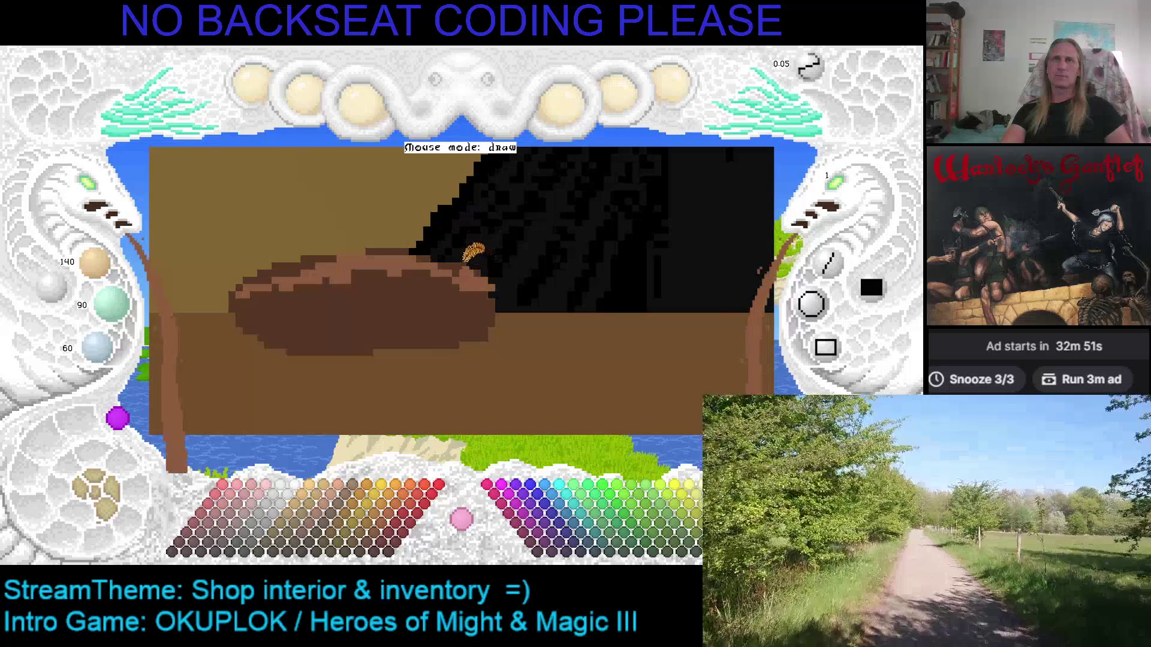
drag(498, 283, 493, 337)
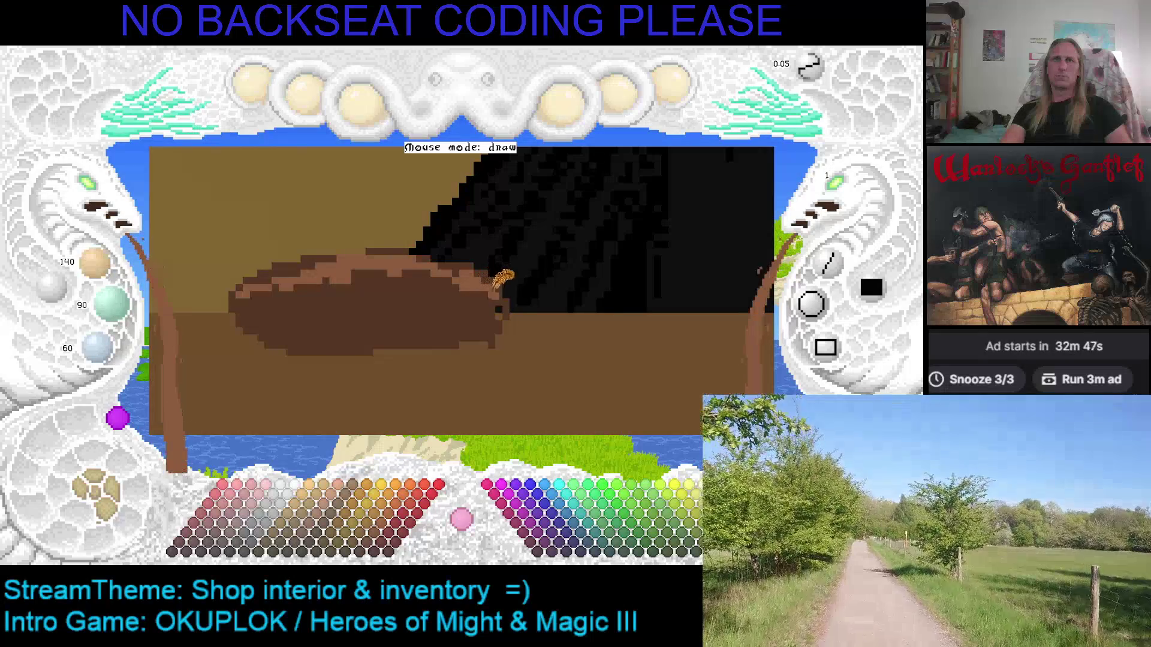
mouse_move(495, 342)
mouse_down()
mouse_move(497, 303)
mouse_move(505, 319)
mouse_move(486, 356)
mouse_move(467, 330)
mouse_move(490, 305)
mouse_move(480, 345)
mouse_move(475, 326)
mouse_up()
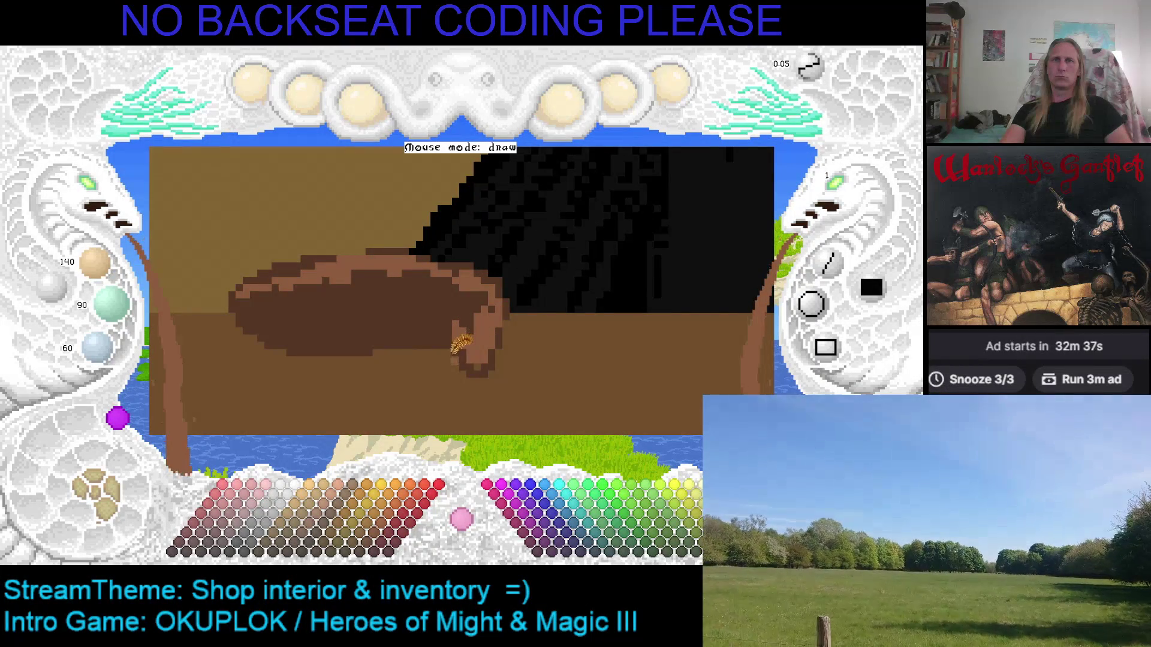
Sample dark brown 84/54/36 from the hand and sketch a finger outline.
key(c)
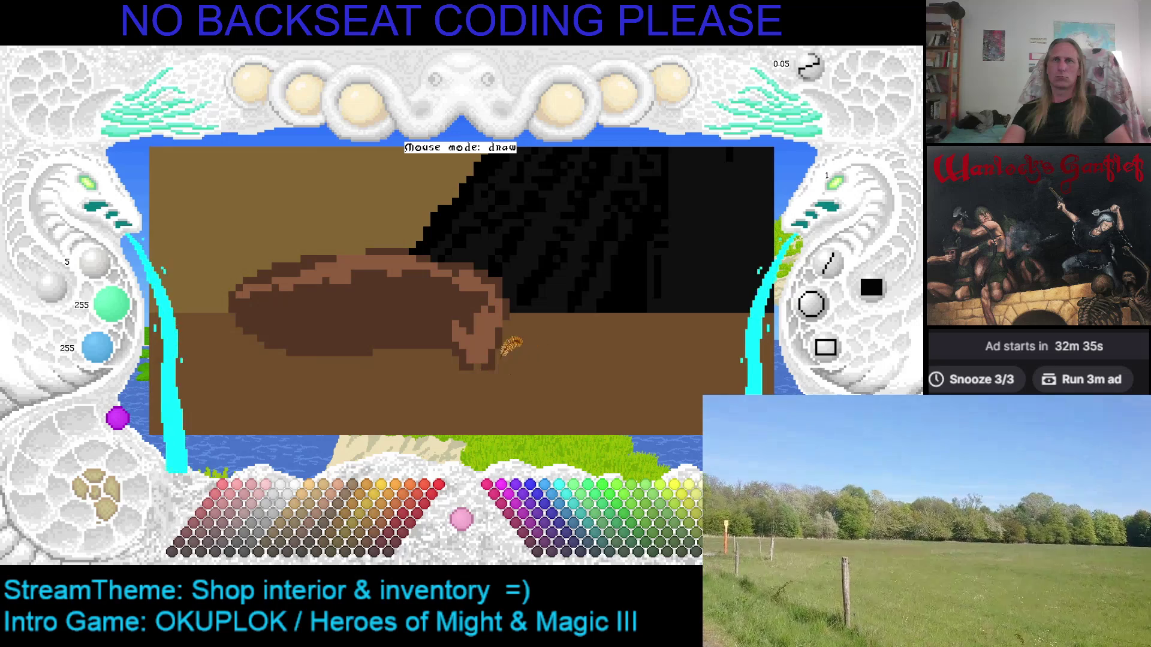
click(487, 358)
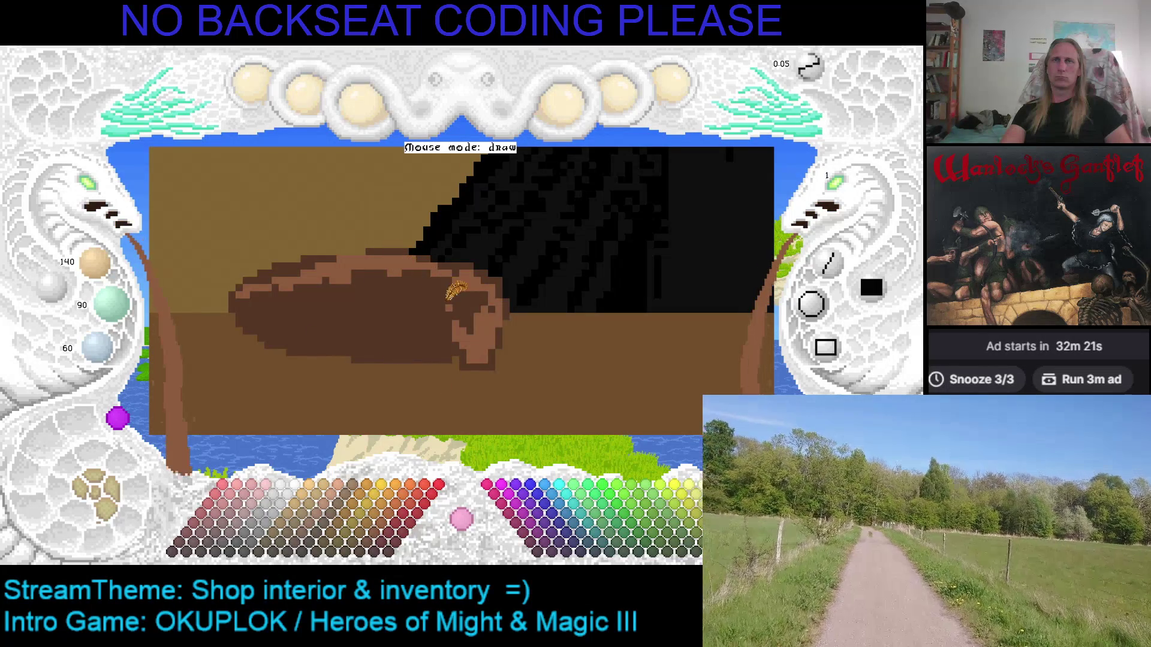
mouse_move(383, 275)
mouse_down()
mouse_move(354, 336)
mouse_move(386, 335)
mouse_up()
Outline another finger and fill part of the hand with lighter brown.
mouse_move(362, 267)
mouse_down()
mouse_move(347, 303)
mouse_move(385, 336)
mouse_move(403, 294)
mouse_up()
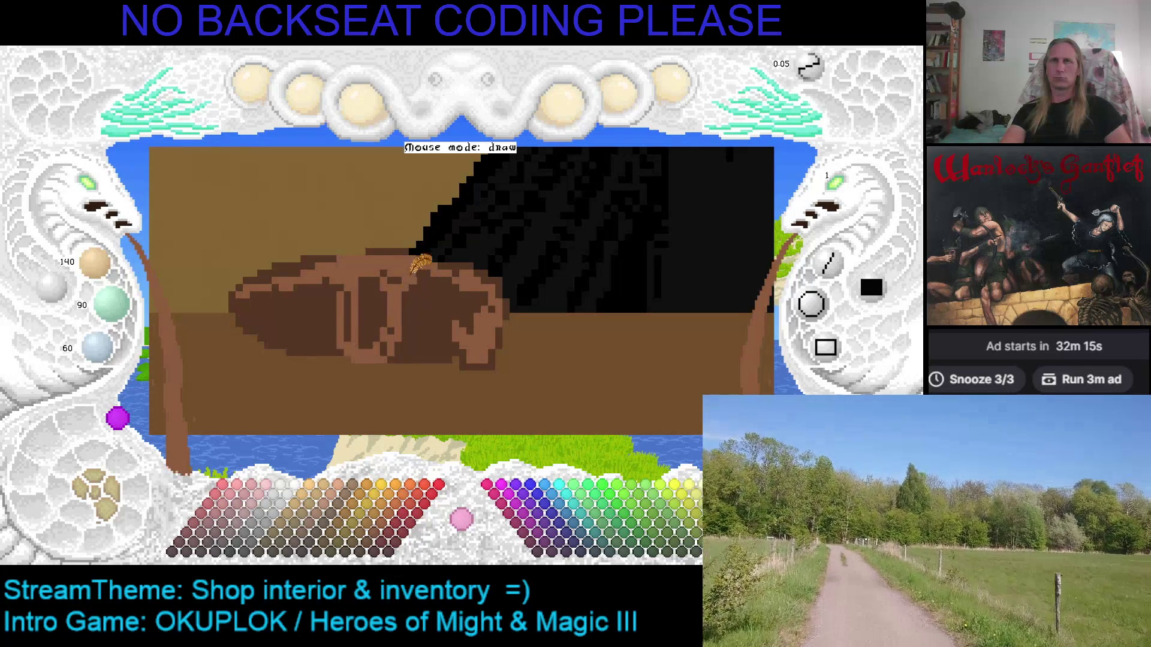
drag(391, 295, 375, 300)
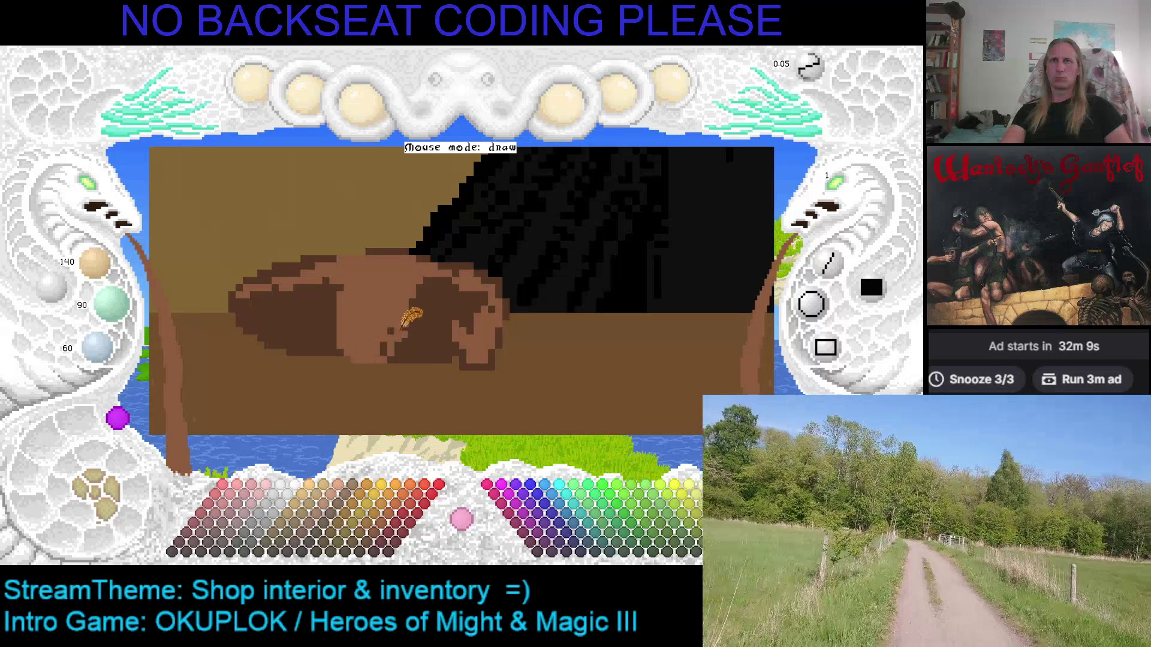
click(429, 296)
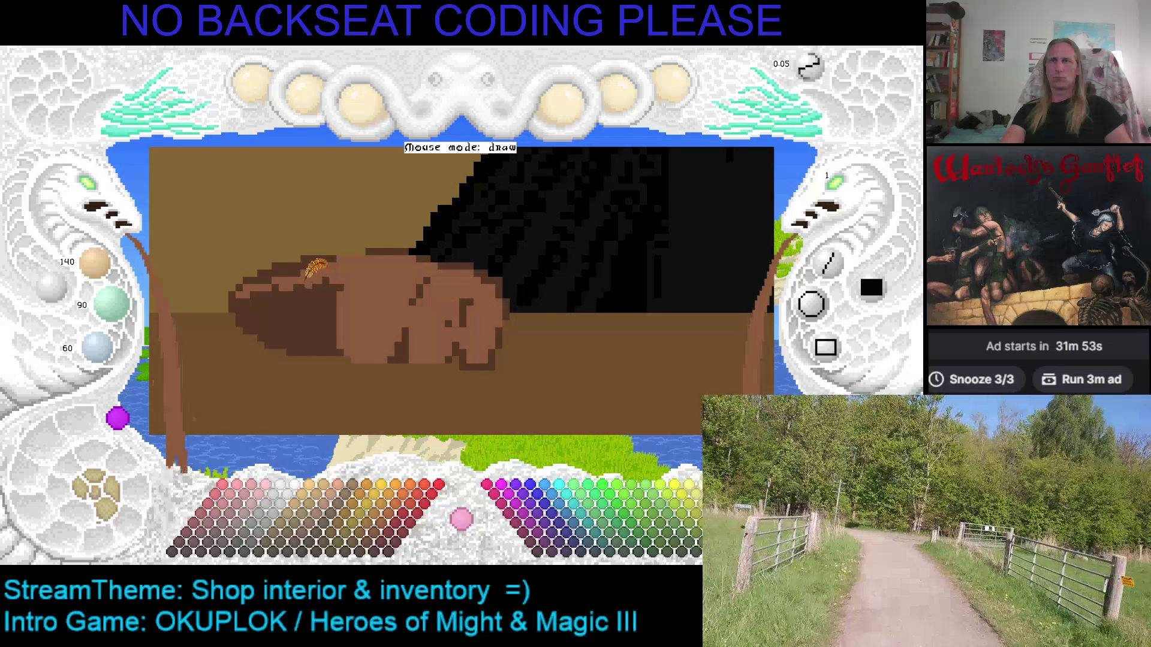
Repaint the hand's left end and stray dark strokes in lighter brown 140/90/60.
key(Left)
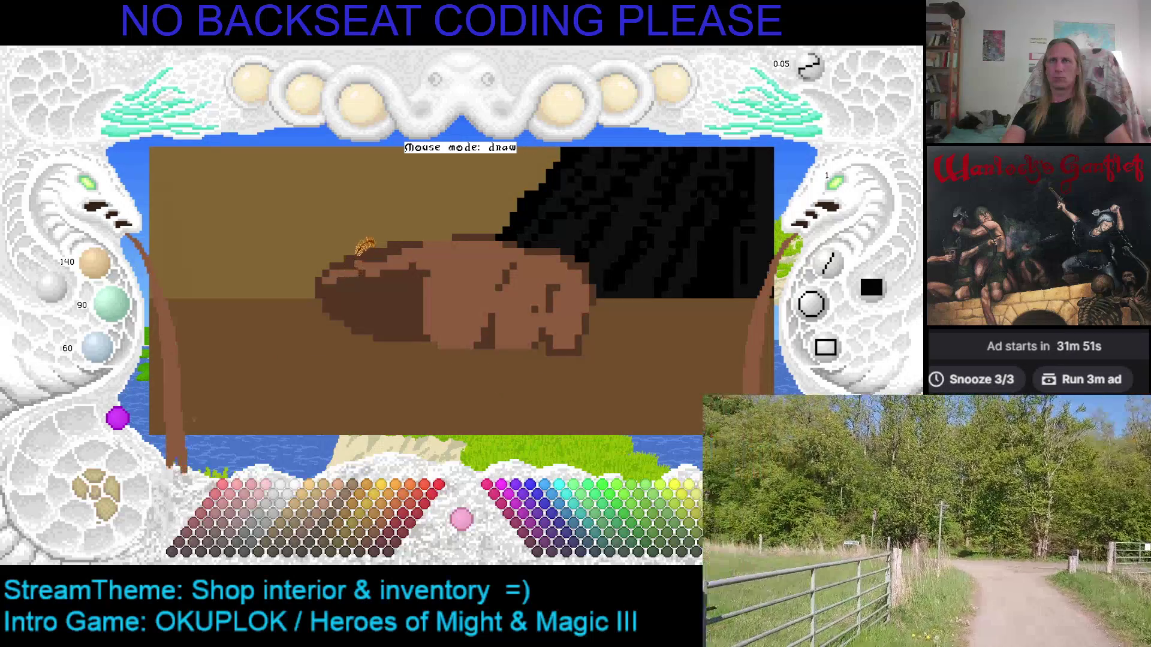
mouse_move(355, 249)
mouse_down()
mouse_move(336, 264)
mouse_move(344, 303)
mouse_move(347, 282)
mouse_move(360, 279)
mouse_move(368, 300)
mouse_move(392, 288)
mouse_move(399, 318)
mouse_move(418, 310)
mouse_move(392, 330)
mouse_move(421, 340)
mouse_up()
key(6)
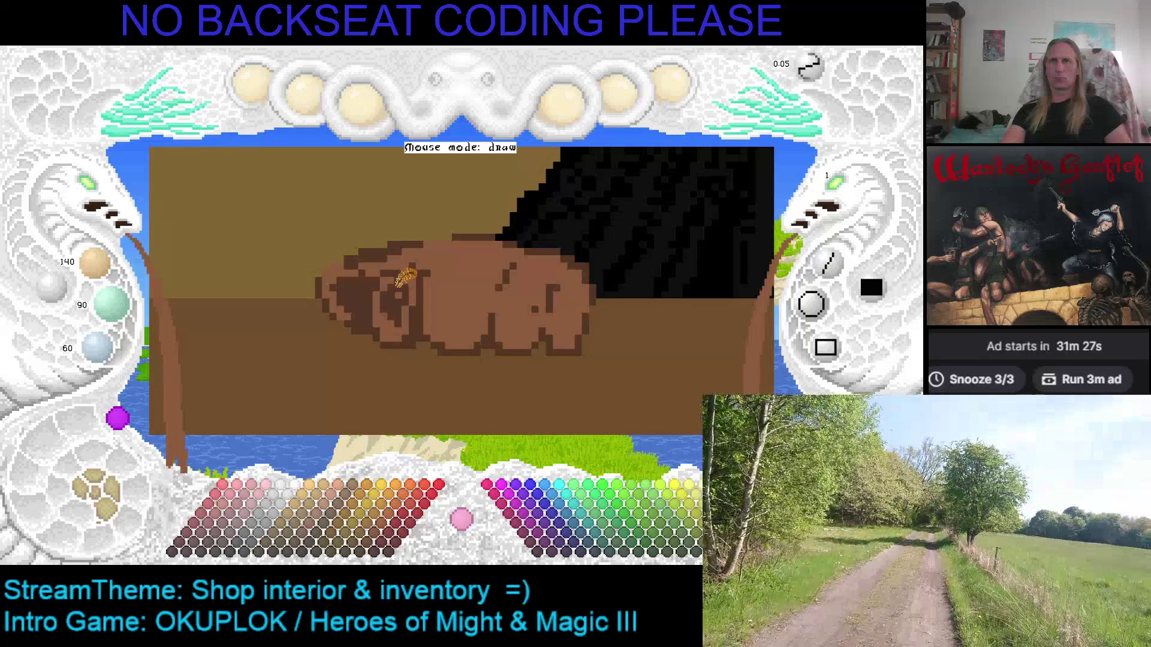
drag(401, 293, 397, 289)
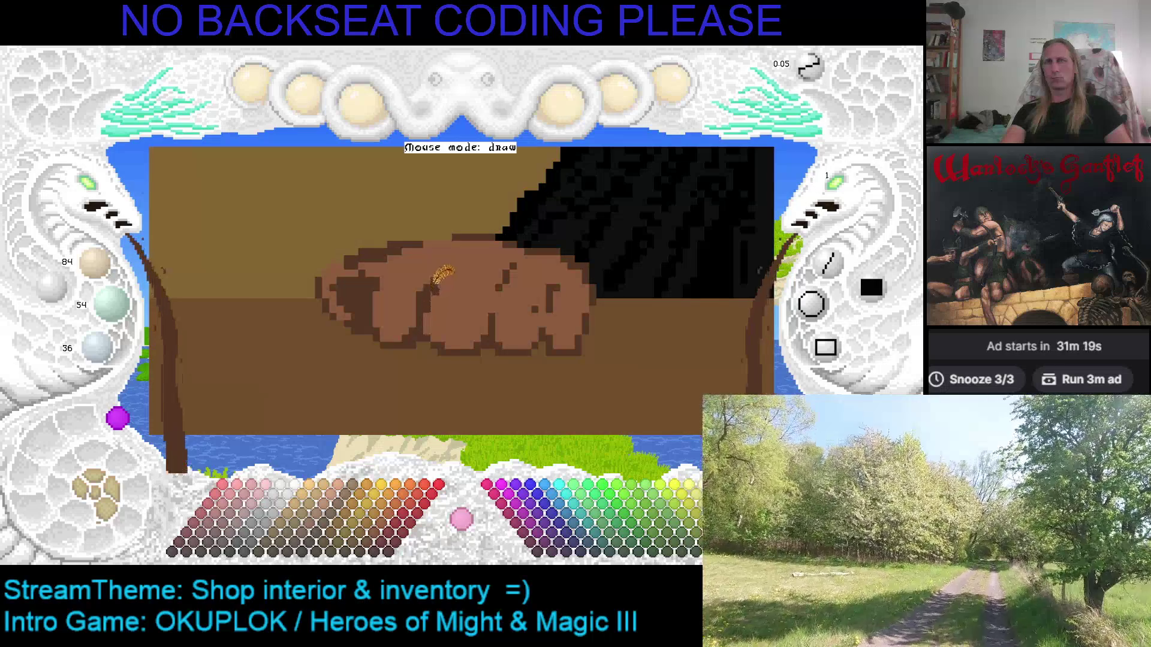
Lighten the dark shading on the hand's left end with its mid-brown tone.
right_click(427, 264)
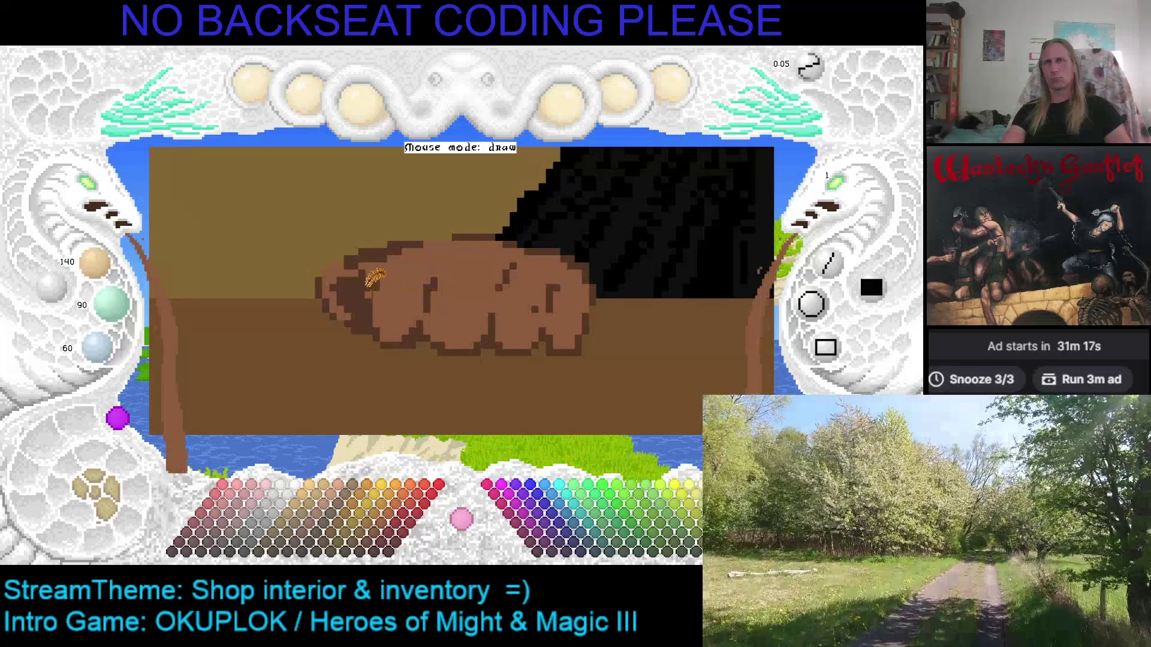
mouse_move(374, 273)
mouse_down()
mouse_move(348, 303)
mouse_move(361, 315)
mouse_move(362, 263)
mouse_move(358, 293)
mouse_move(389, 251)
mouse_move(419, 239)
mouse_move(360, 288)
mouse_move(352, 303)
mouse_move(378, 326)
mouse_move(363, 320)
mouse_up()
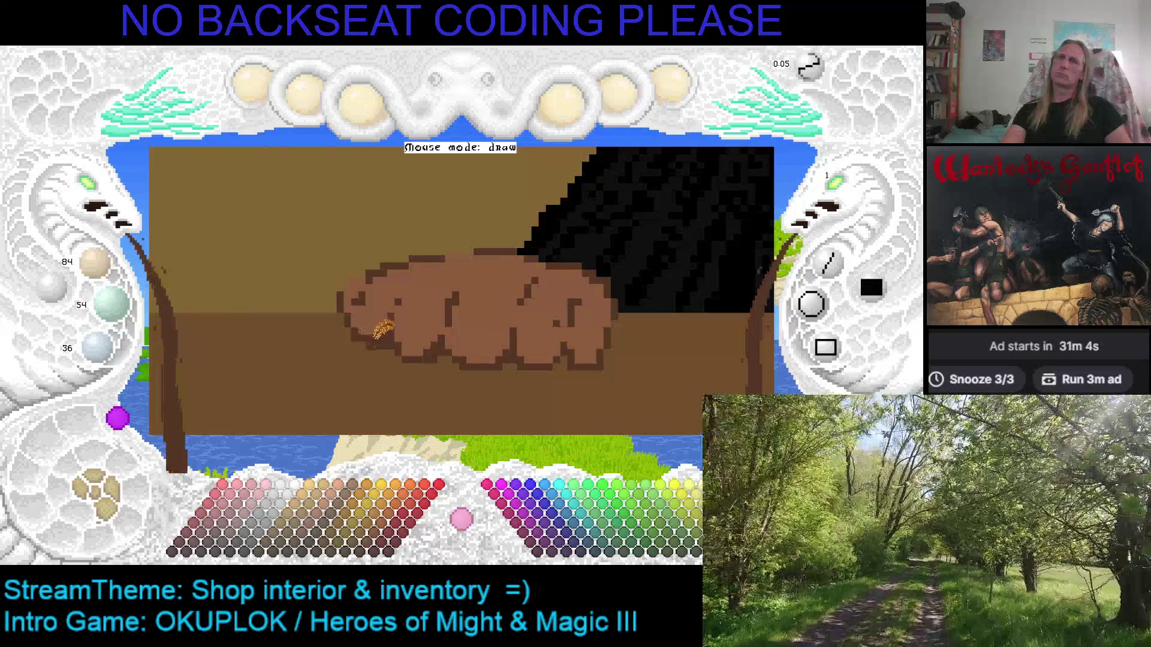
mouse_move(396, 327)
mouse_down()
mouse_move(377, 324)
mouse_move(389, 308)
mouse_up()
Redraw the hand's upper-left edge and top outline in dark brown.
key(c)
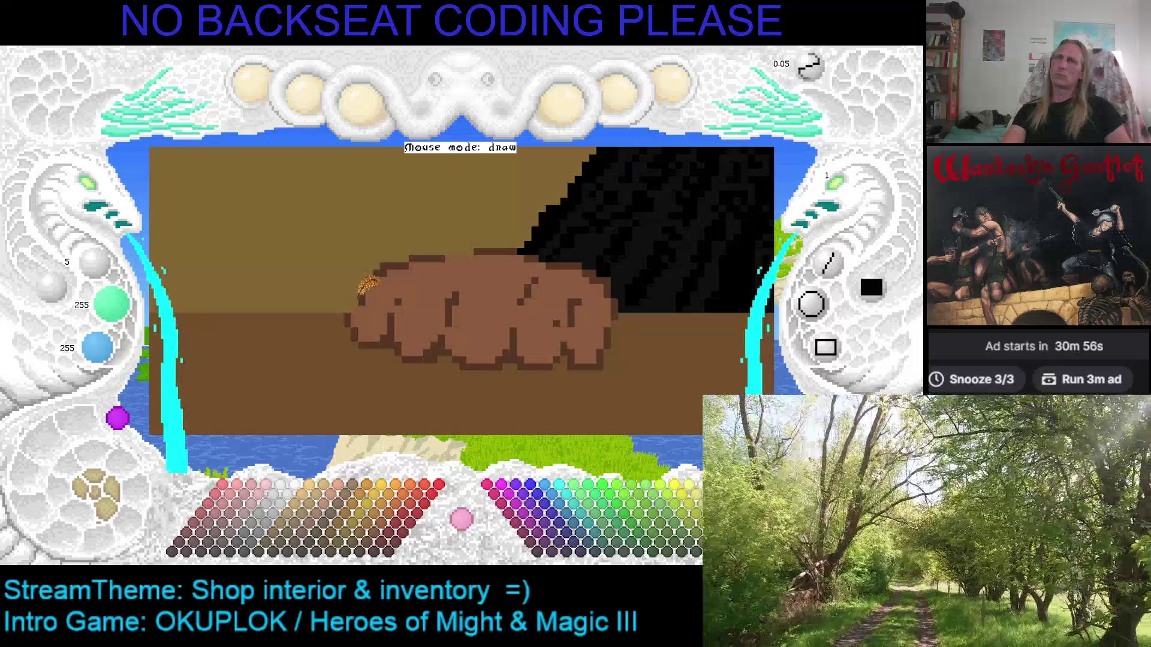
right_click(362, 293)
drag(357, 309, 366, 282)
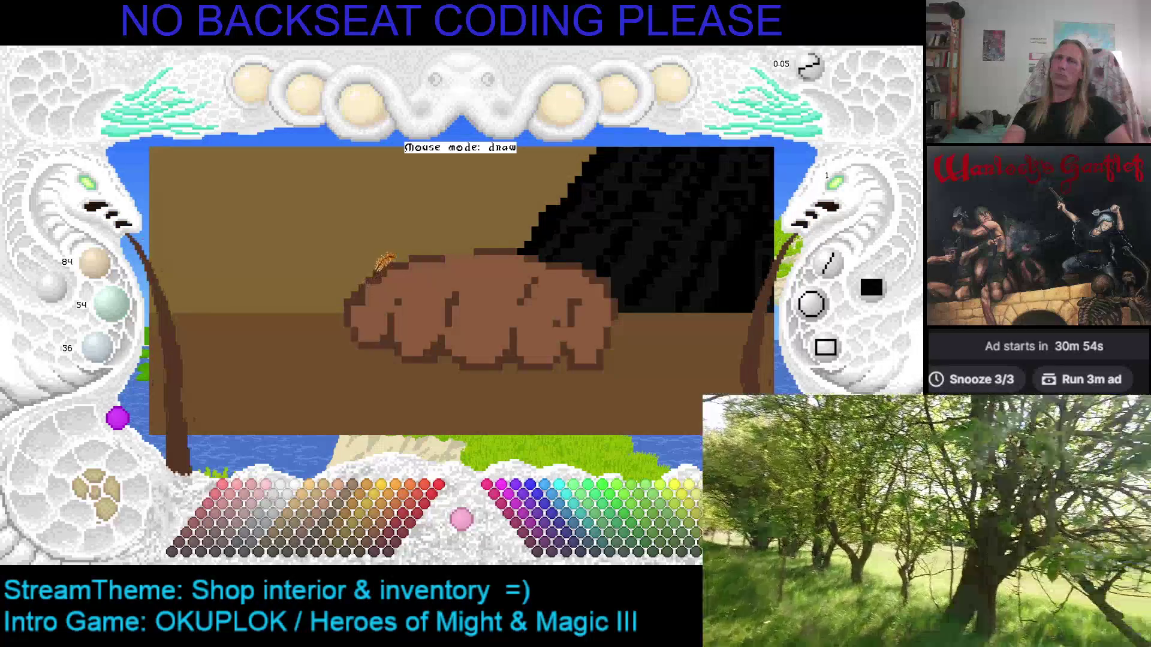
right_click(365, 303)
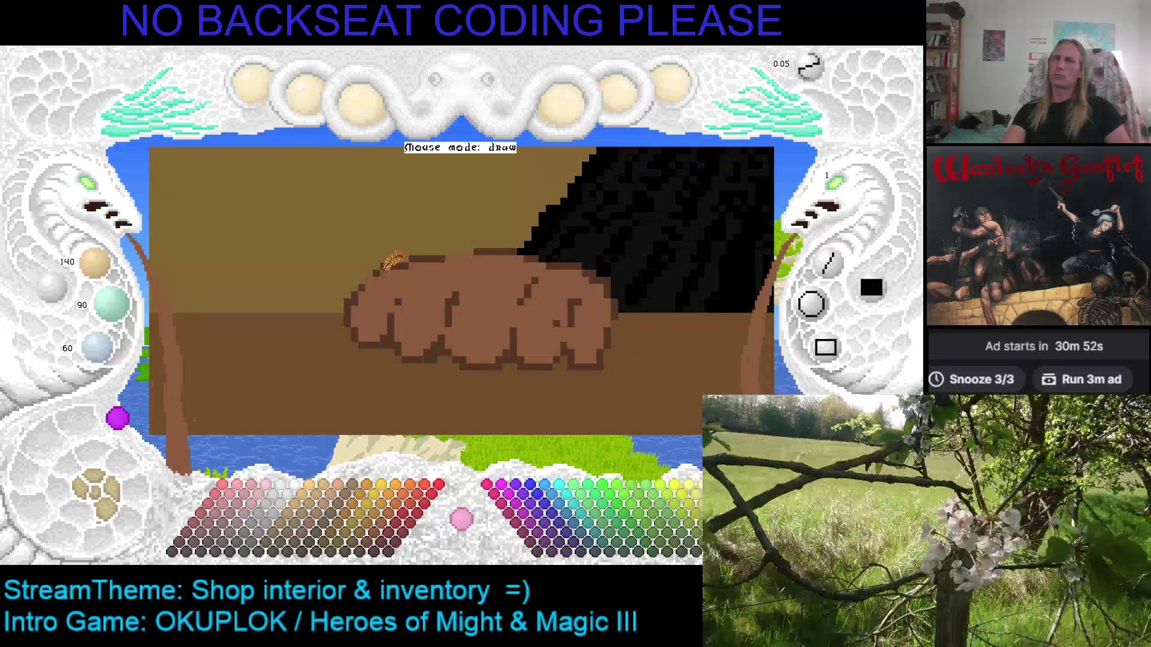
drag(388, 261, 353, 292)
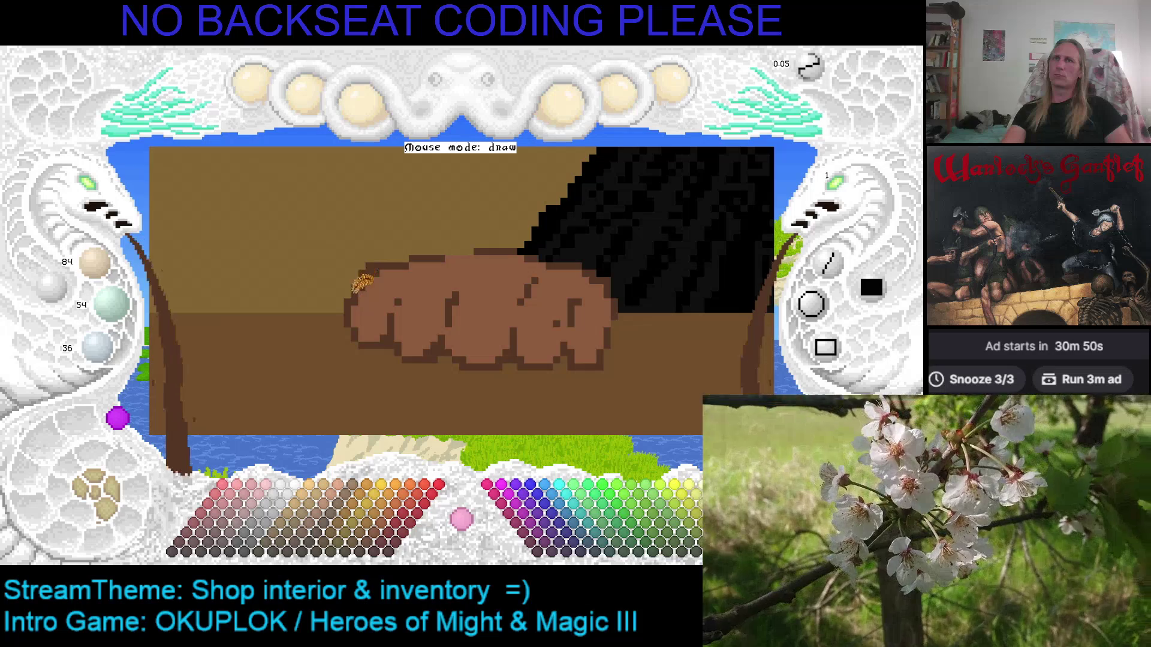
mouse_move(400, 251)
mouse_down()
mouse_move(476, 244)
mouse_move(380, 261)
mouse_move(415, 253)
mouse_up()
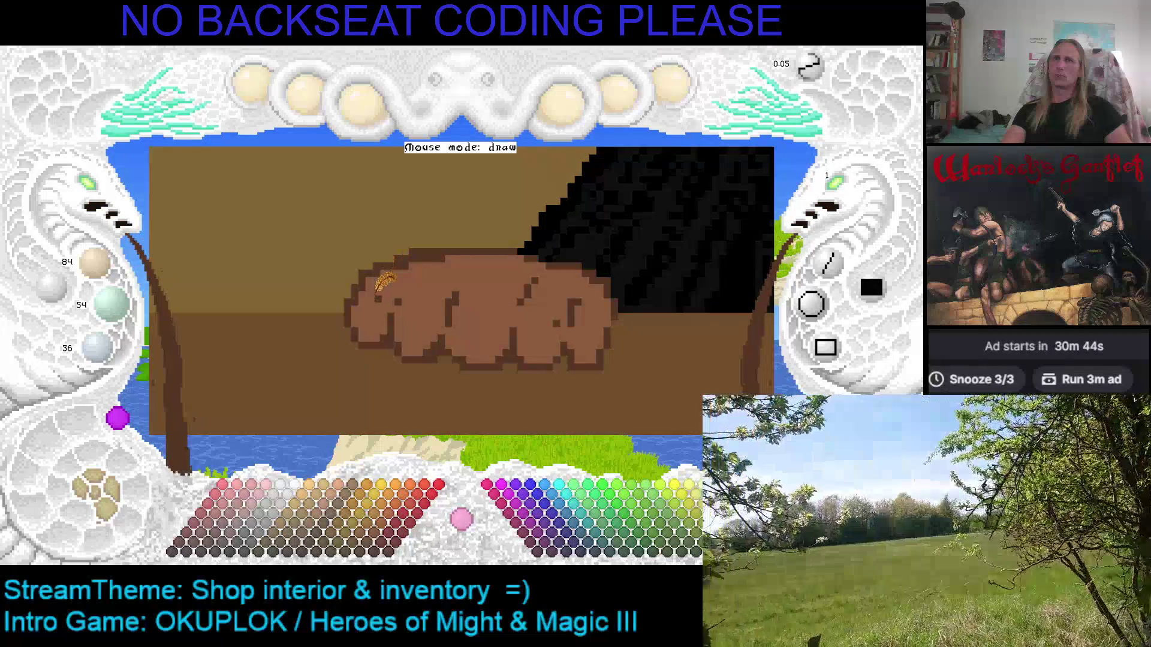
right_click(377, 288)
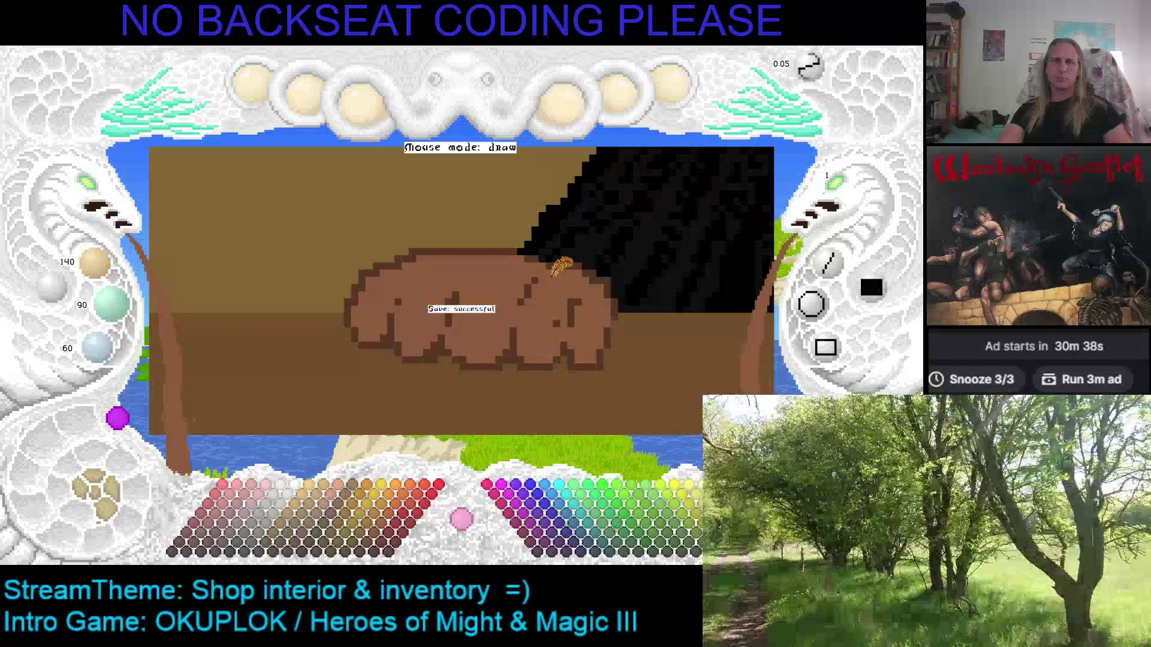
mouse_move(606, 257)
mouse_down()
mouse_move(501, 237)
mouse_move(476, 261)
mouse_up()
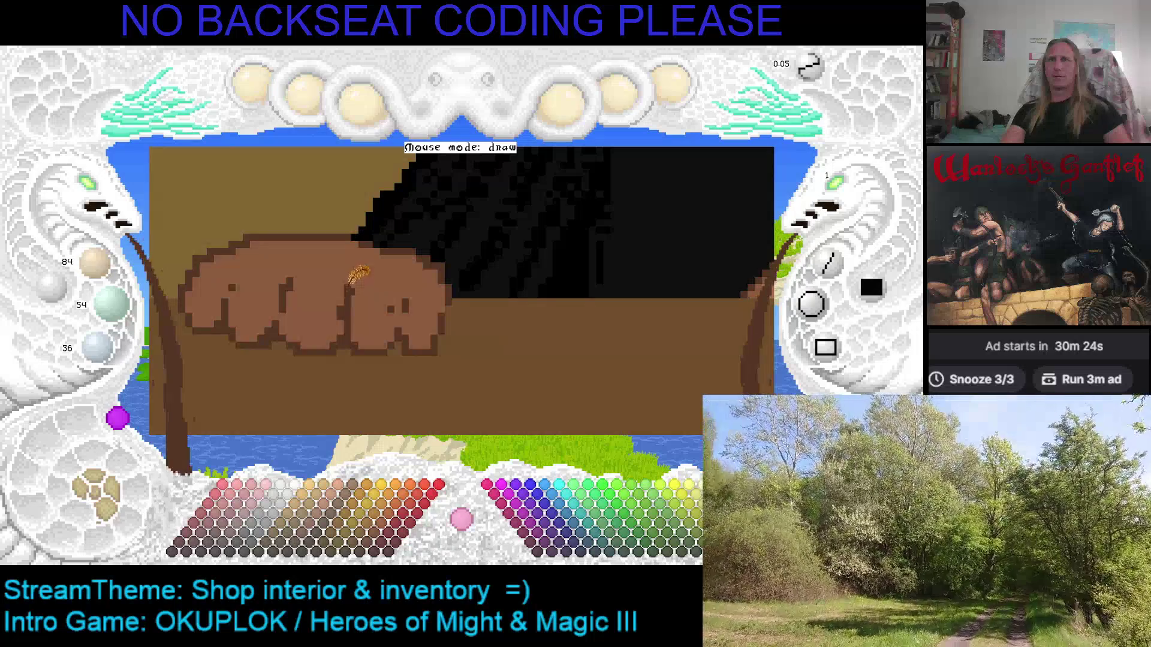
Paint dark brown along the hand's left outline.
key(Left)
key(Up)
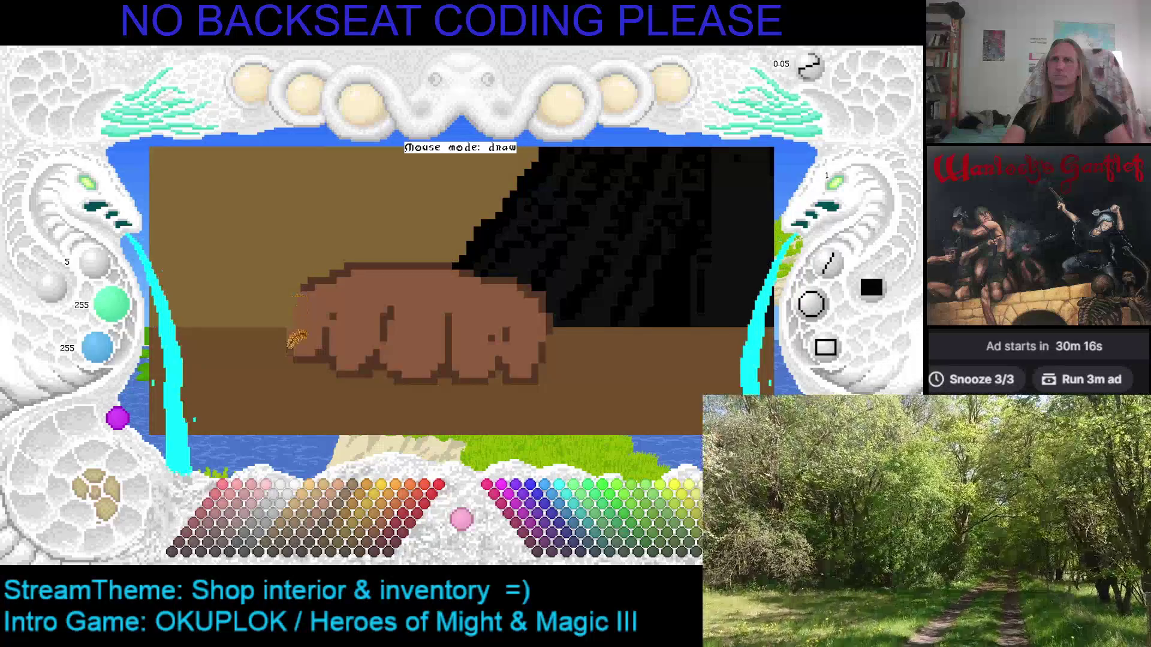
right_click(315, 280)
mouse_move(315, 279)
mouse_down()
mouse_move(293, 342)
mouse_move(304, 315)
mouse_move(303, 327)
mouse_up()
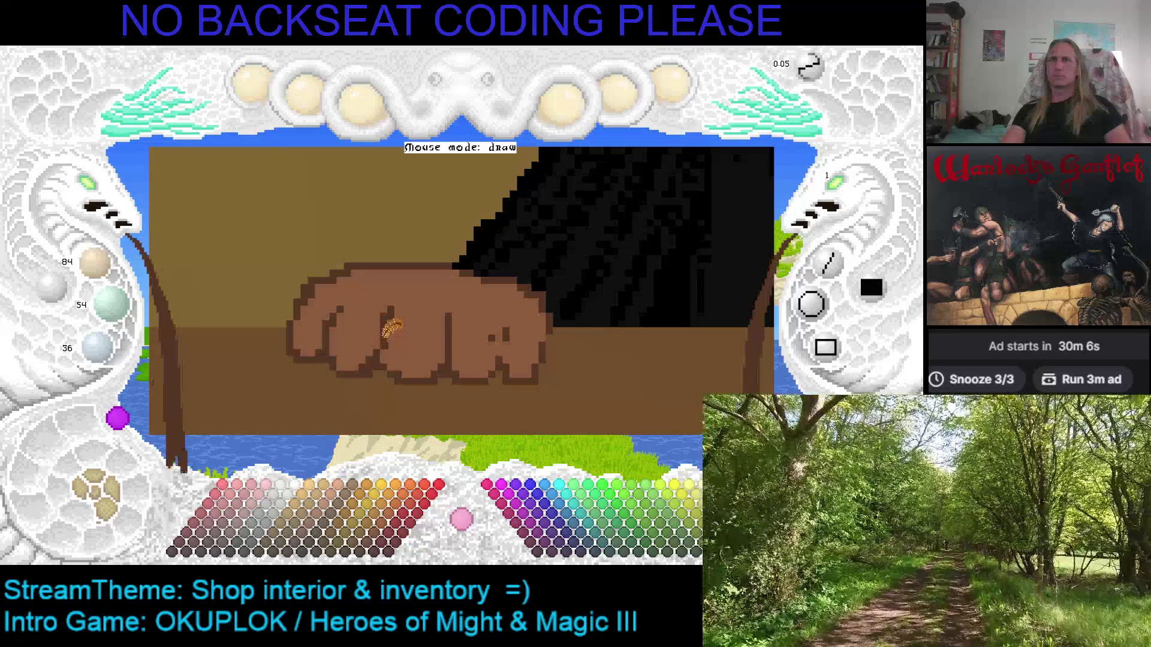
Switch back to the hand's light brown and save the artwork with Ctrl+S.
right_click(360, 348)
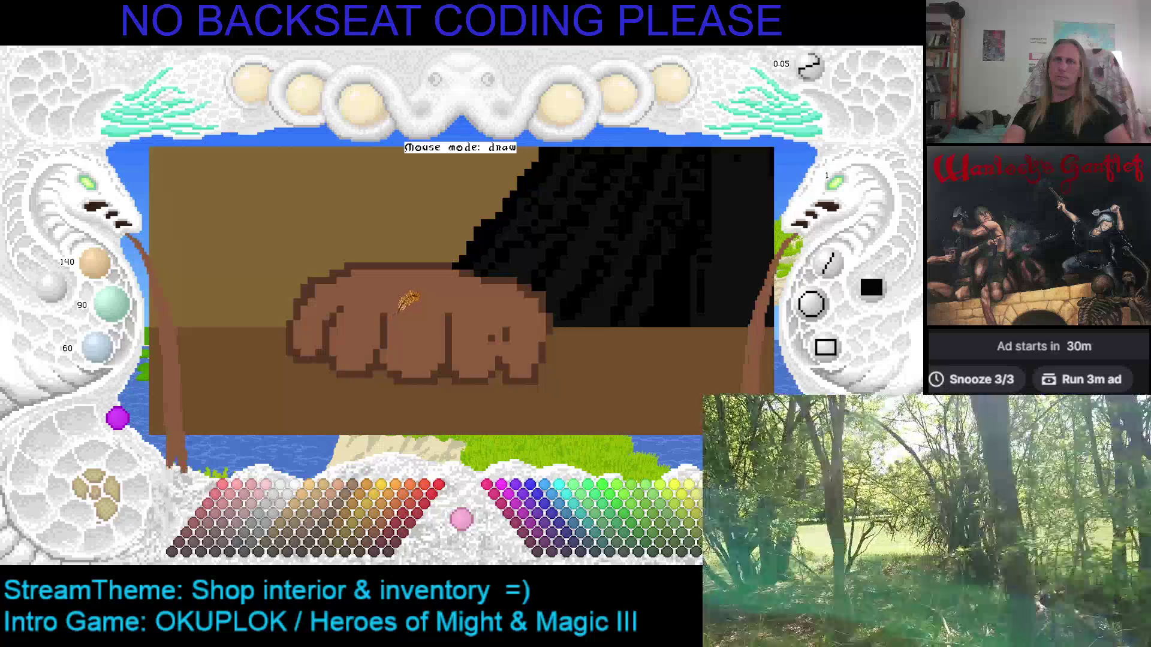
key(Right)
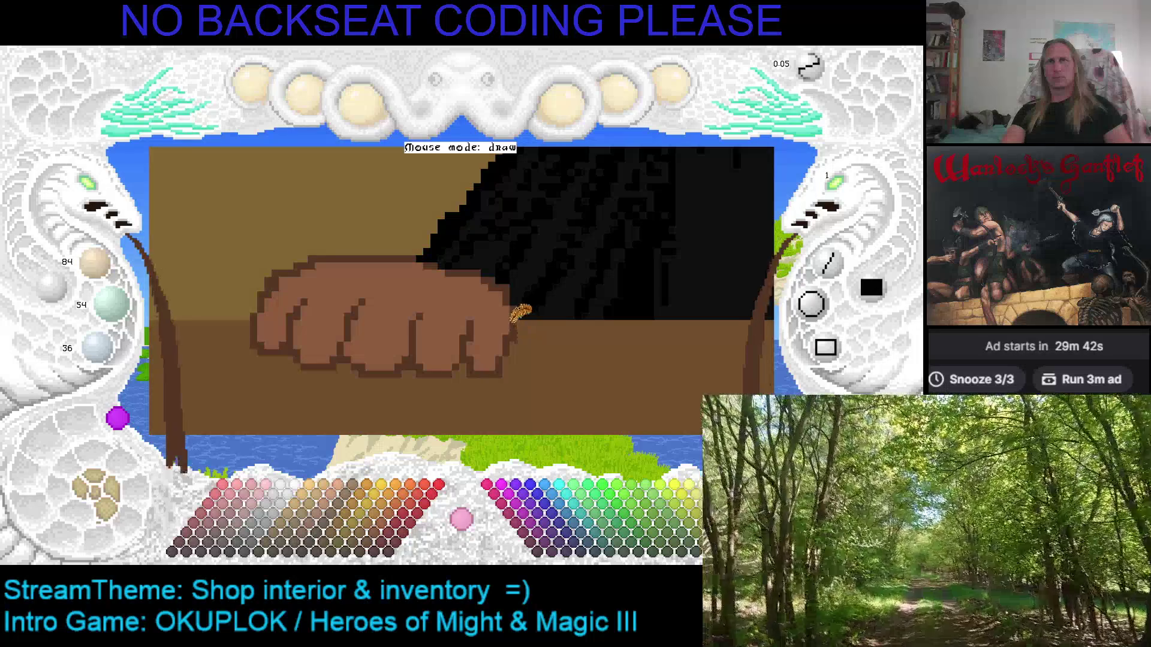
key(ctrl+s)
key(space)
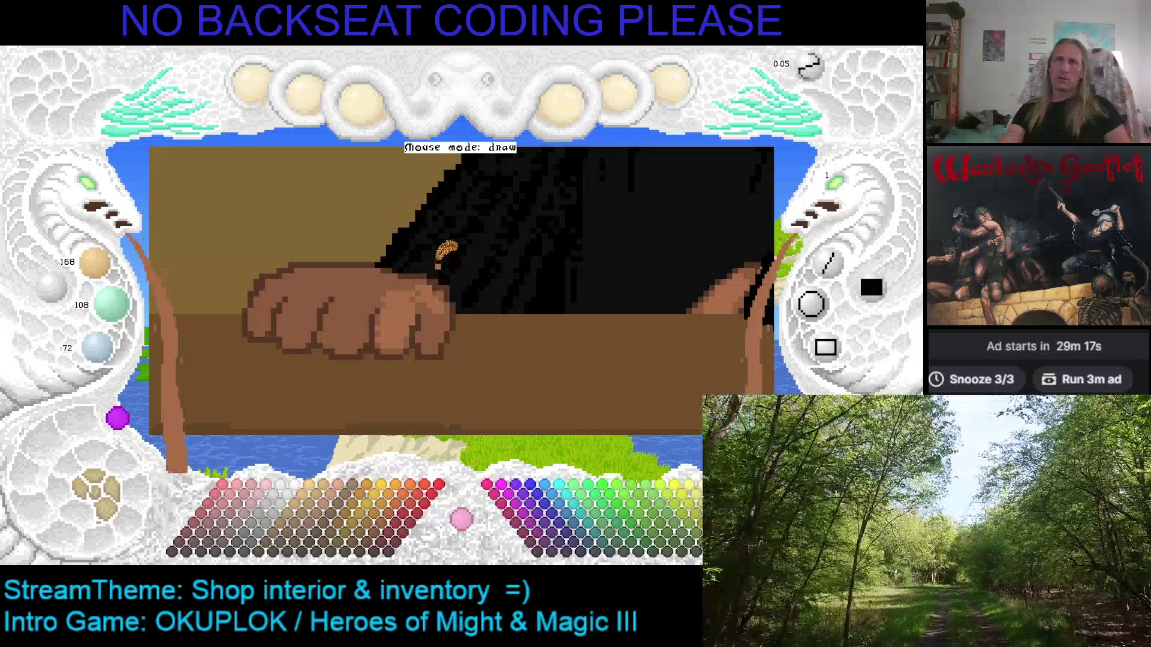
Switch back to the tan swatch and brighten it to 168/108/72 for knuckle highlights.
scroll(448, 278, down, 2)
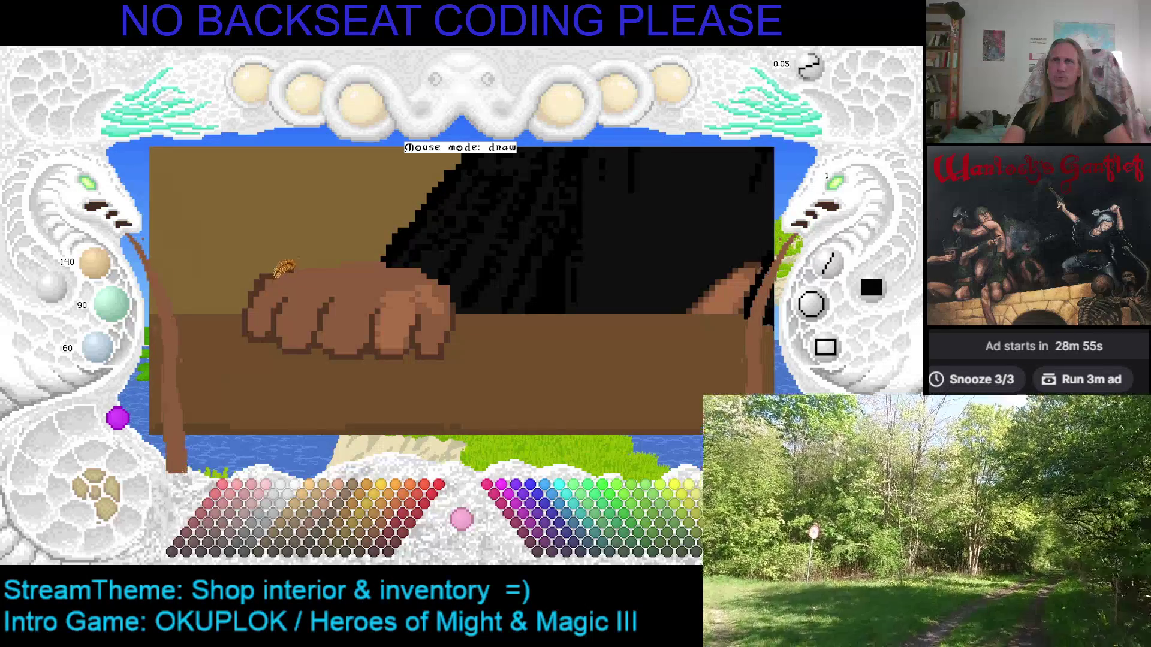
key(x)
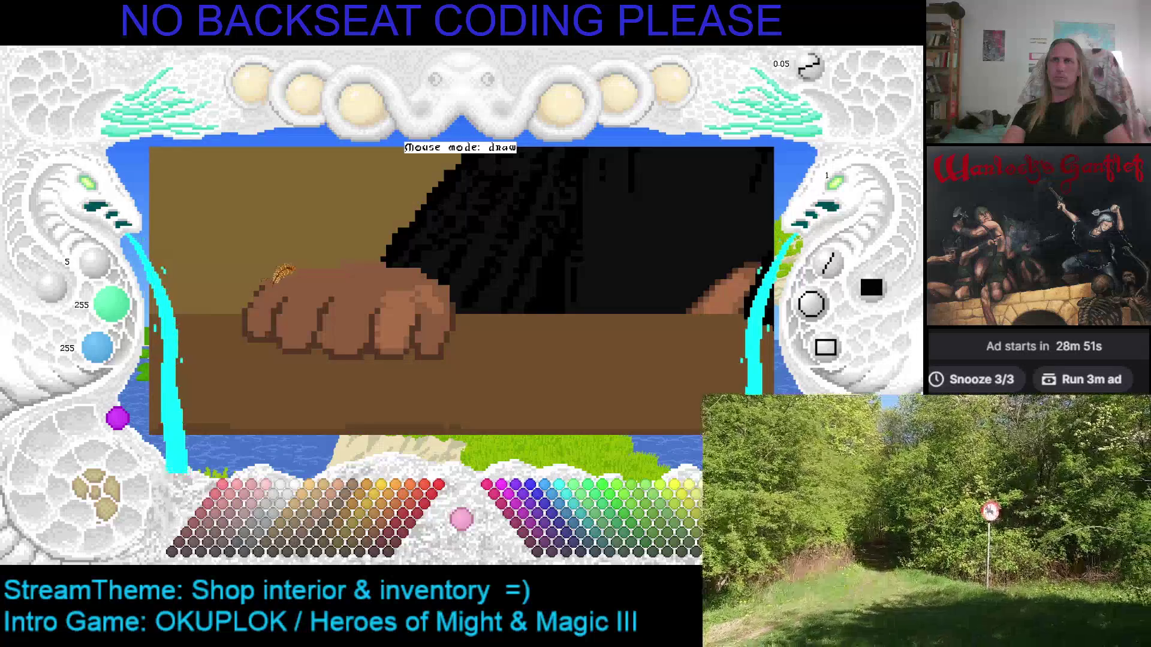
key(x)
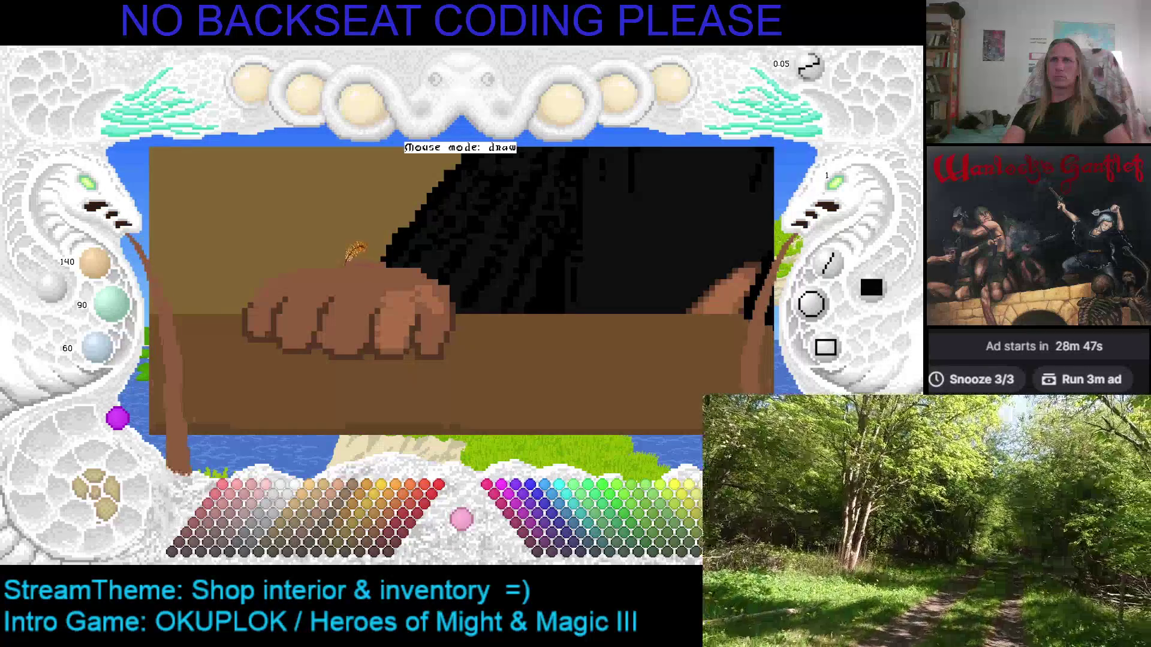
key(plus)
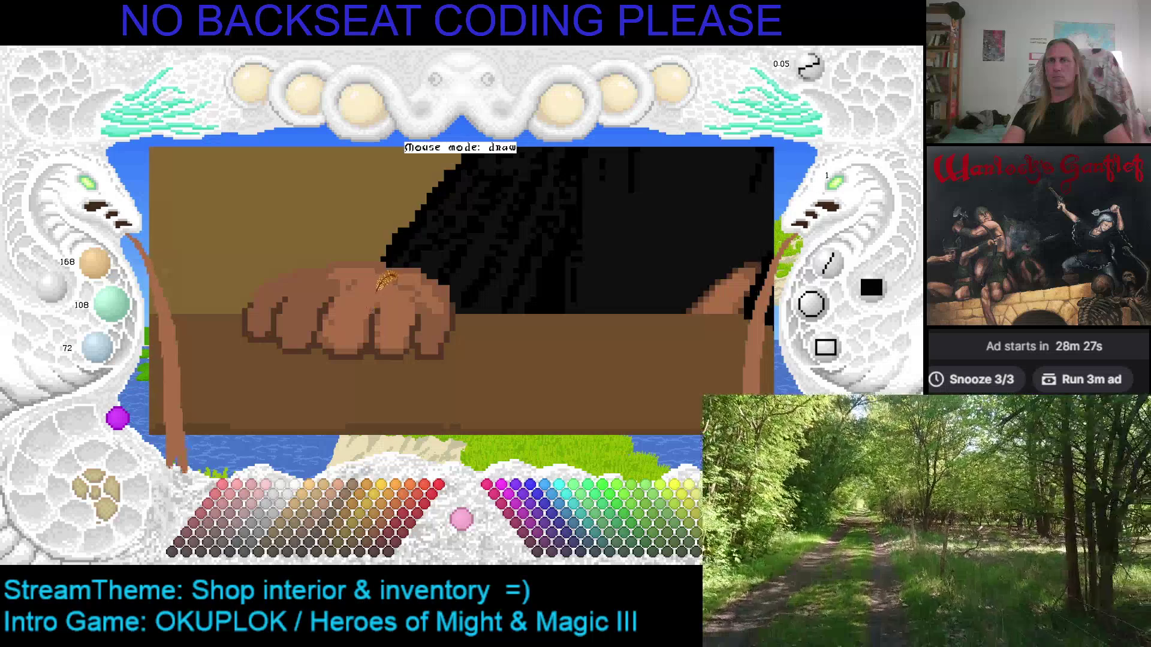
scroll(360, 383, down, 3)
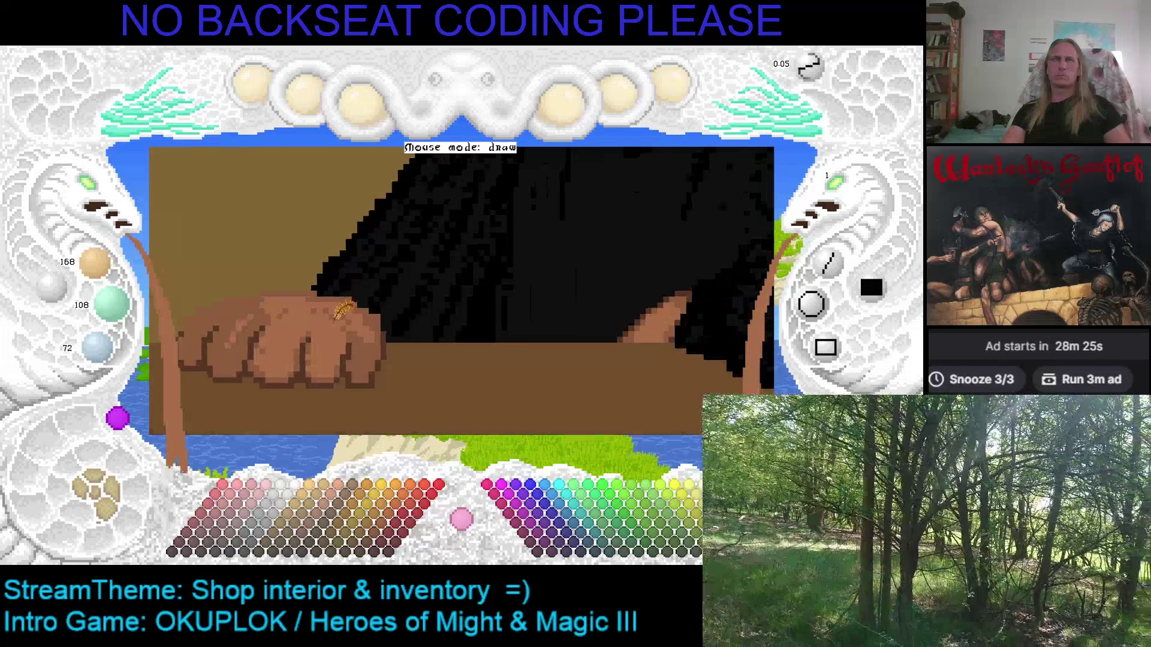
Draw a short dark stroke along the hand's lower-left edge.
scroll(517, 236, up, 3)
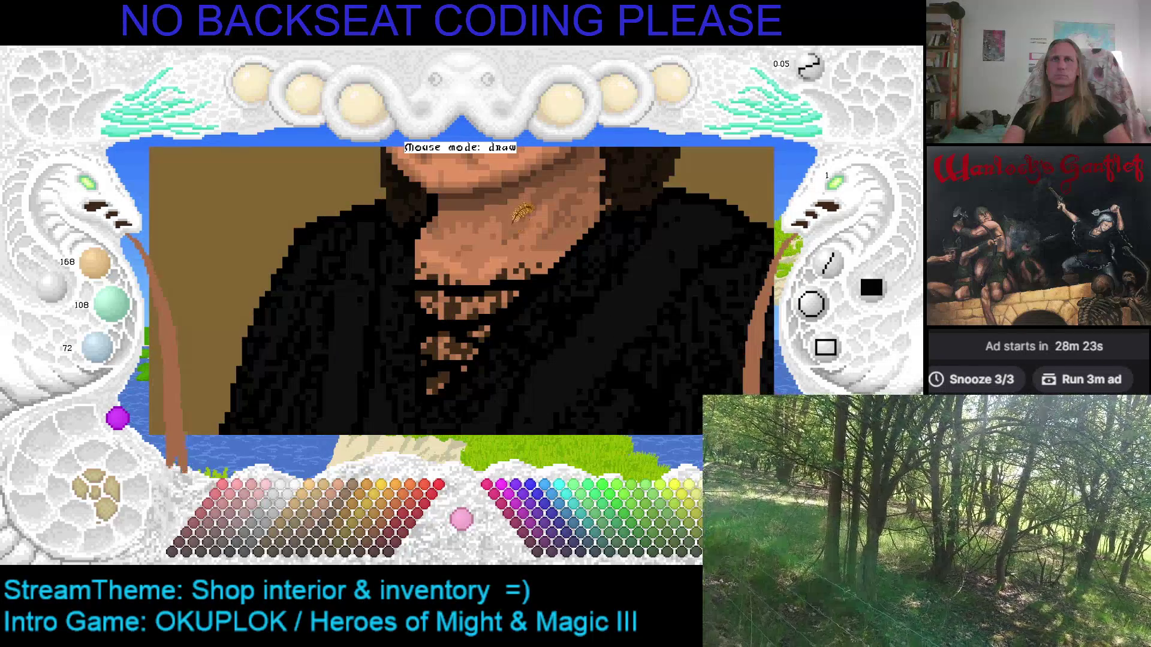
scroll(549, 180, down, 4)
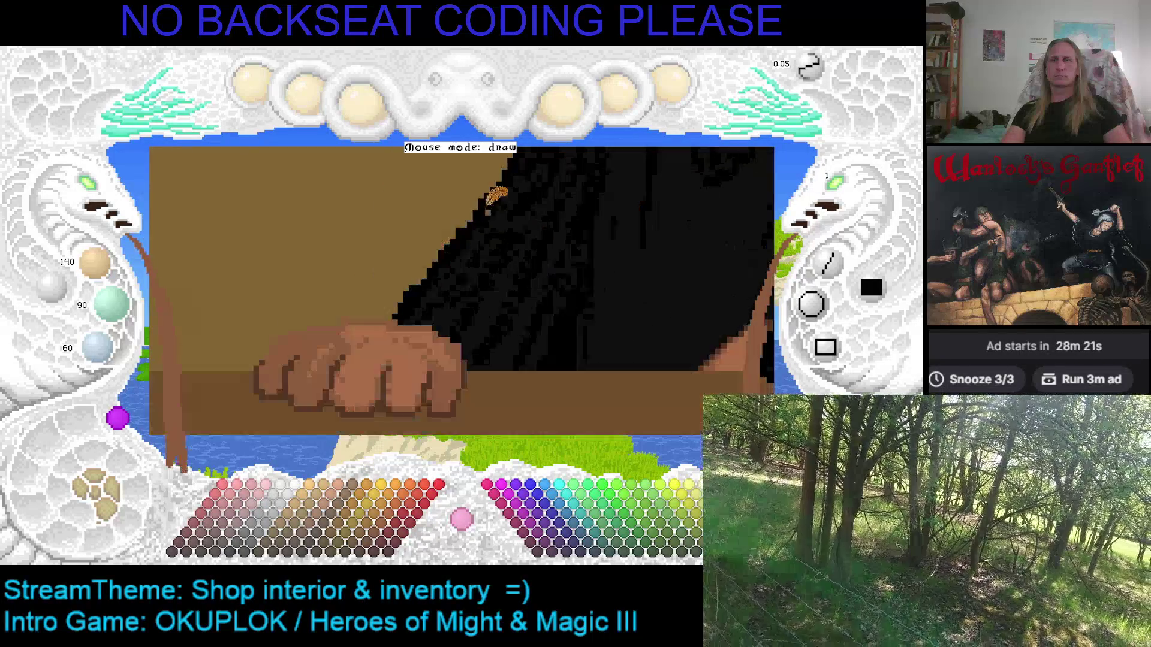
scroll(549, 198, up, 4)
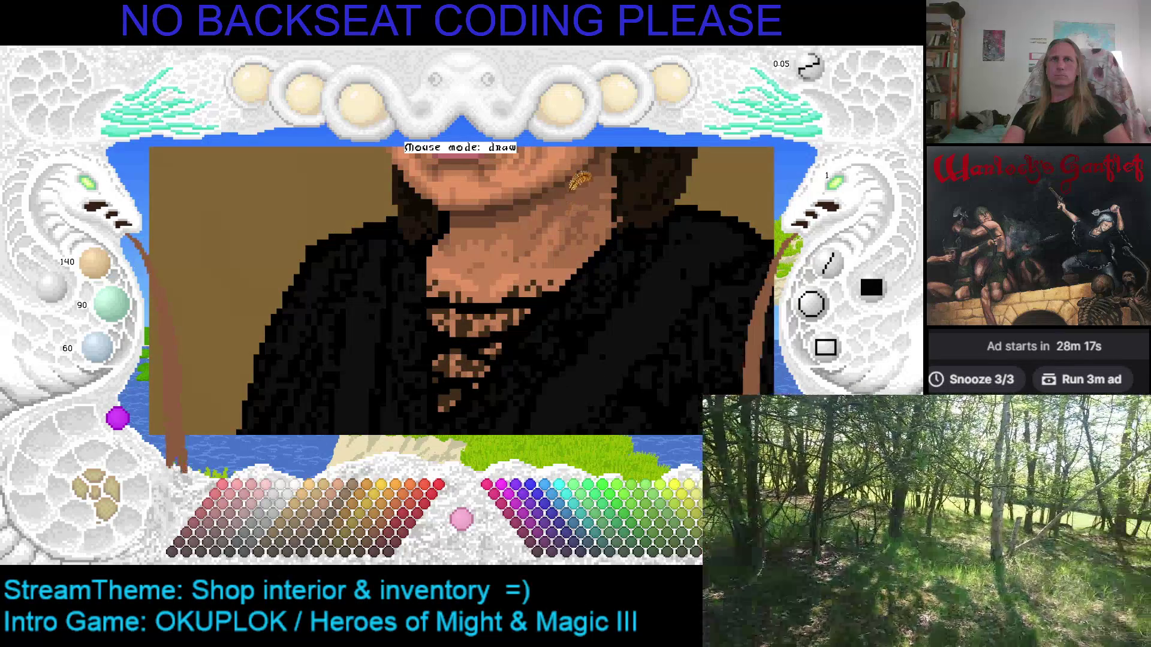
scroll(570, 212, up, 1)
scroll(381, 339, down, 5)
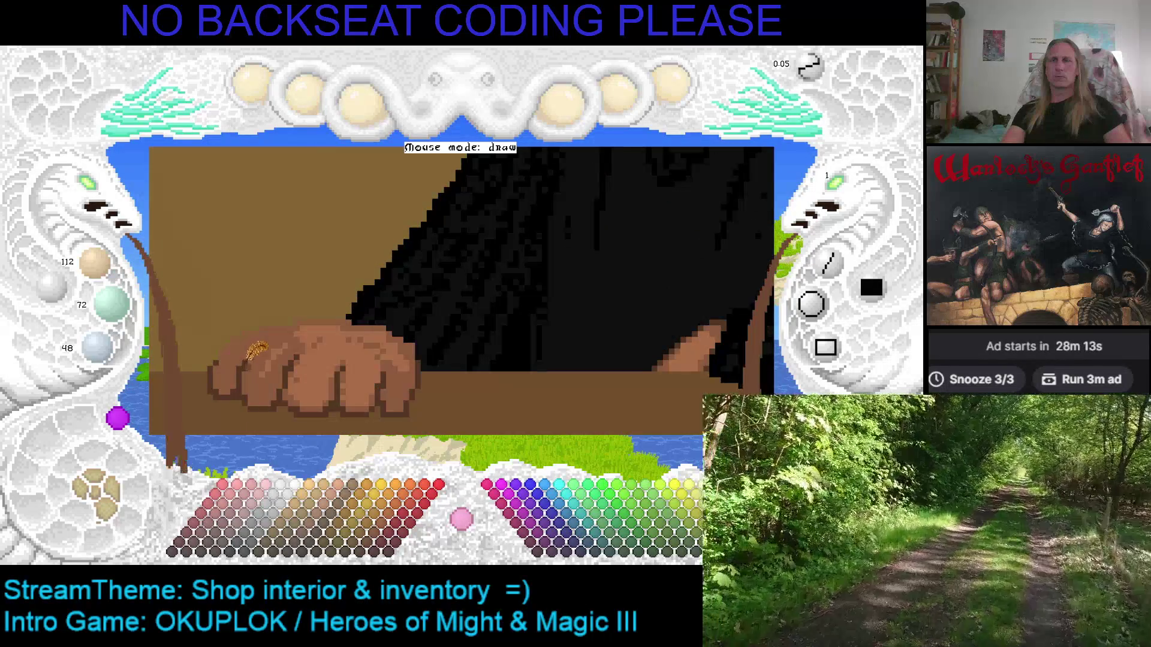
scroll(256, 351, down, 3)
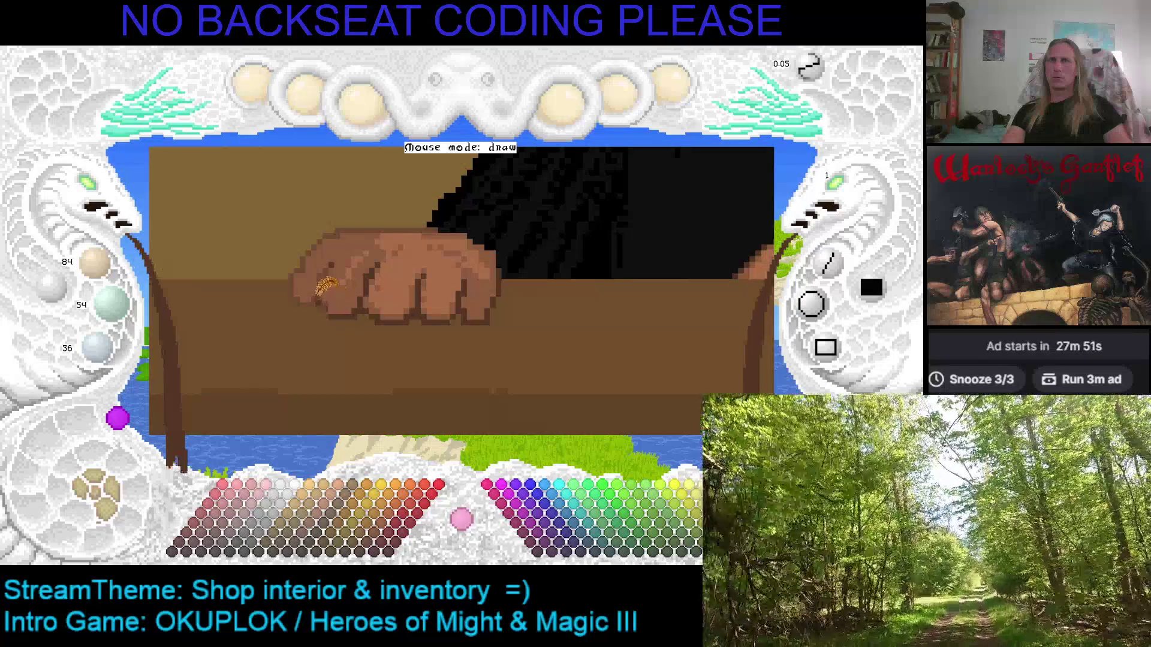
drag(297, 306, 312, 300)
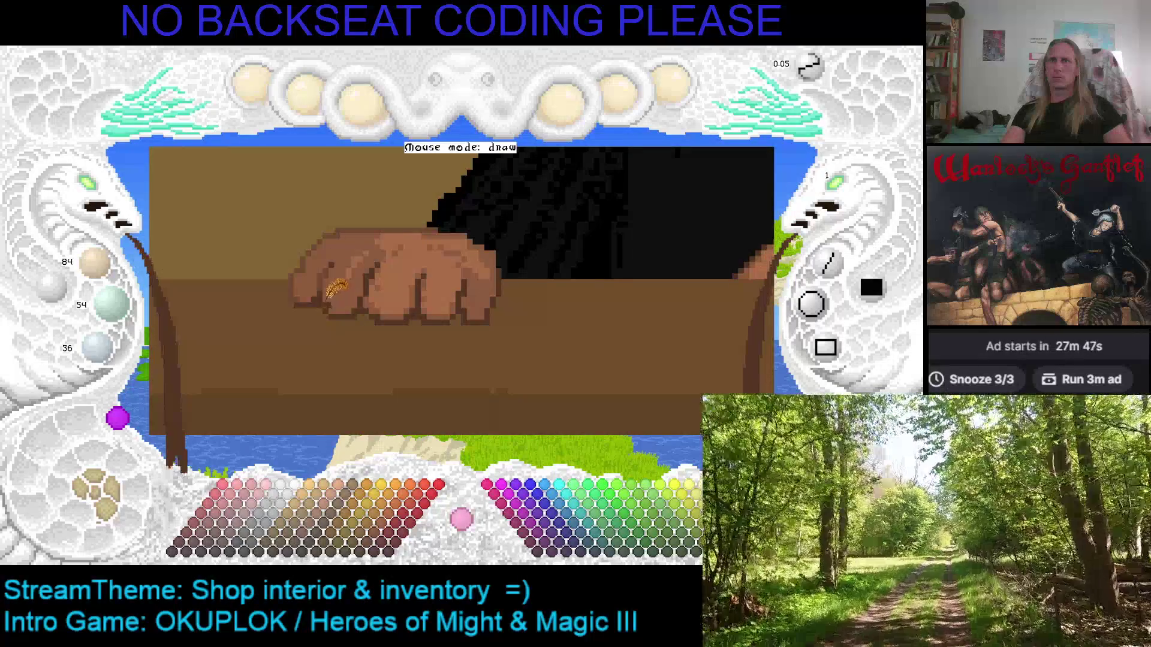
Sample the hand's brown as the drawing colour.
scroll(336, 291, up, 5)
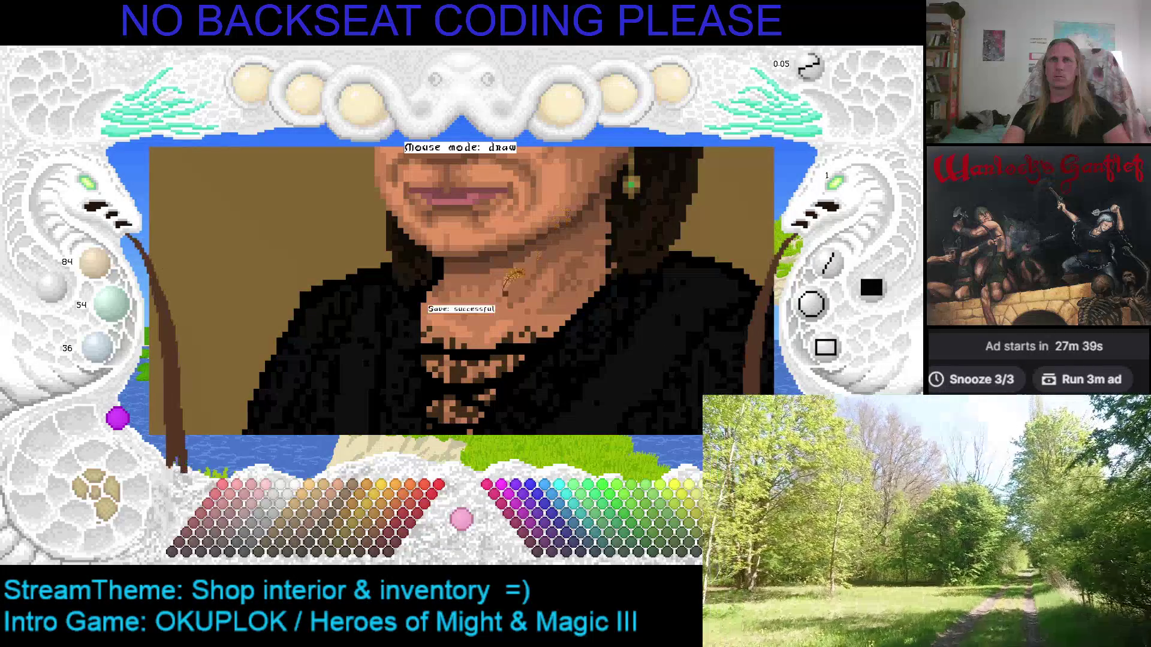
scroll(455, 306, up, 2)
scroll(347, 378, down, 1)
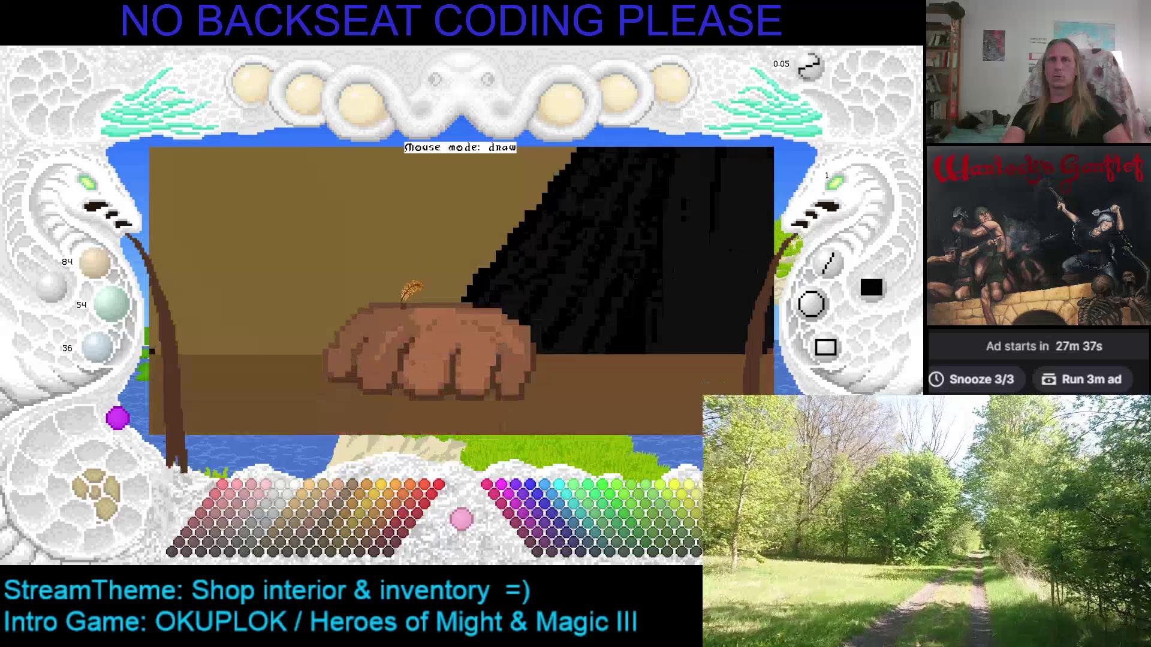
scroll(471, 267, down, 3)
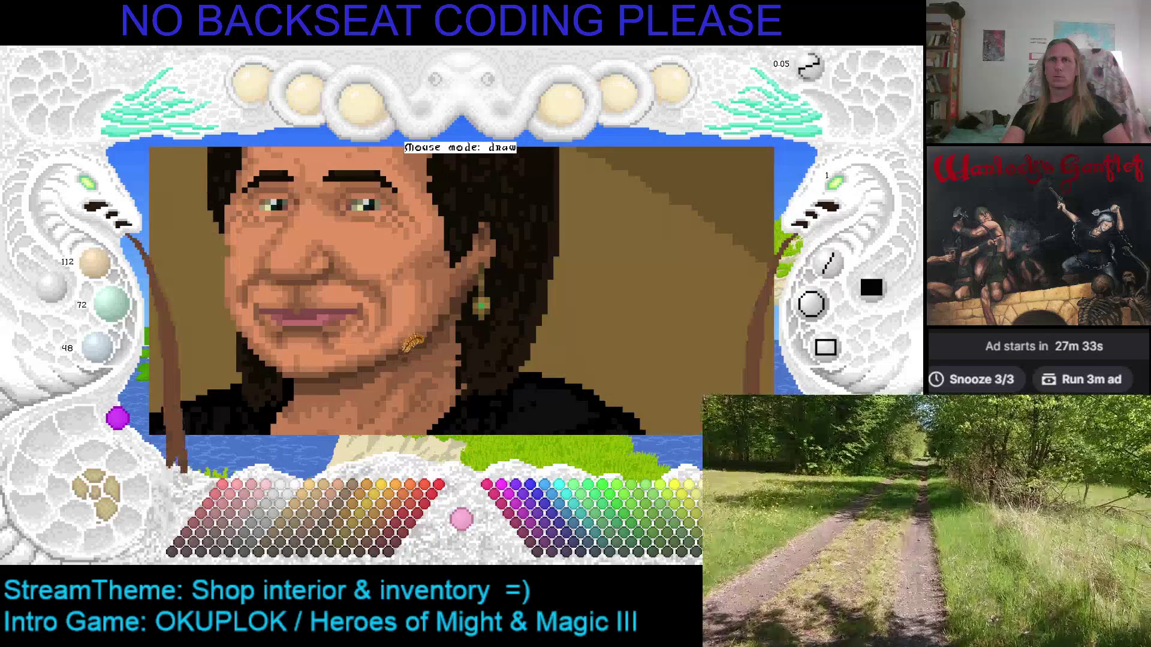
scroll(411, 346, down, 4)
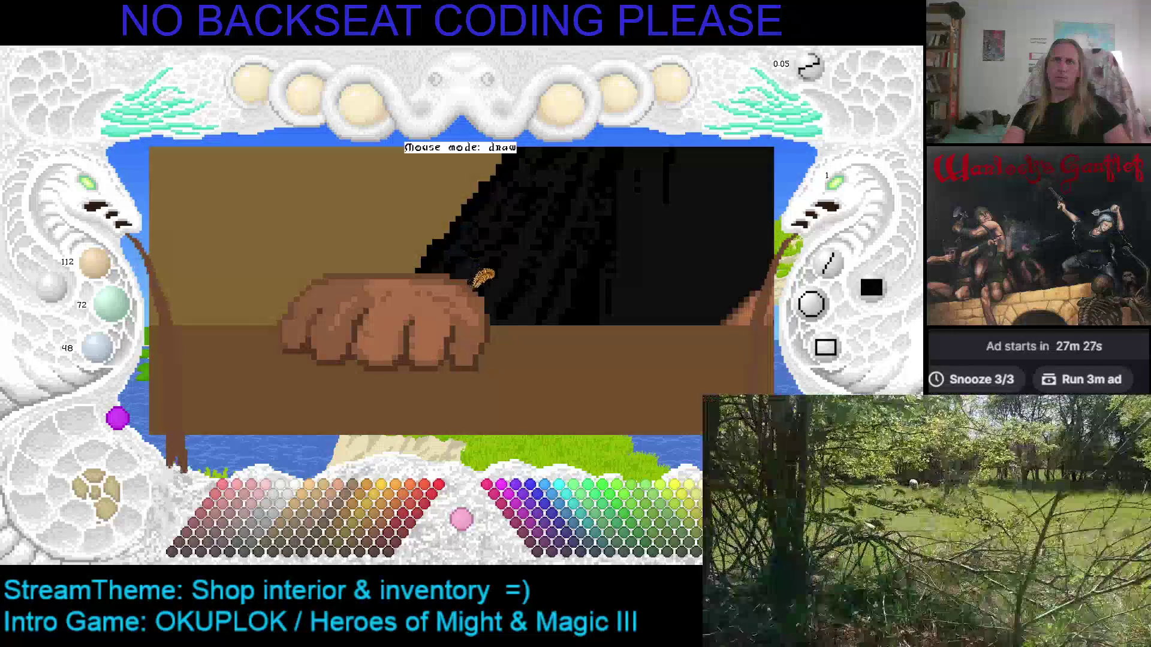
scroll(483, 294, right, 3)
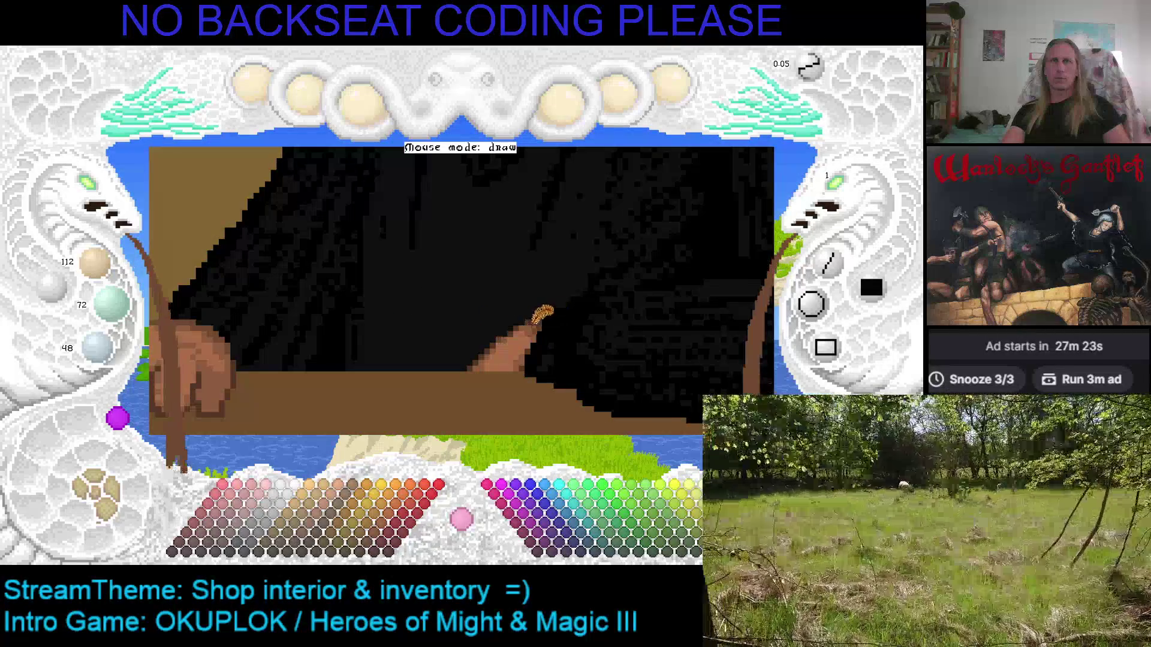
scroll(540, 318, down, 2)
scroll(296, 257, up, 2)
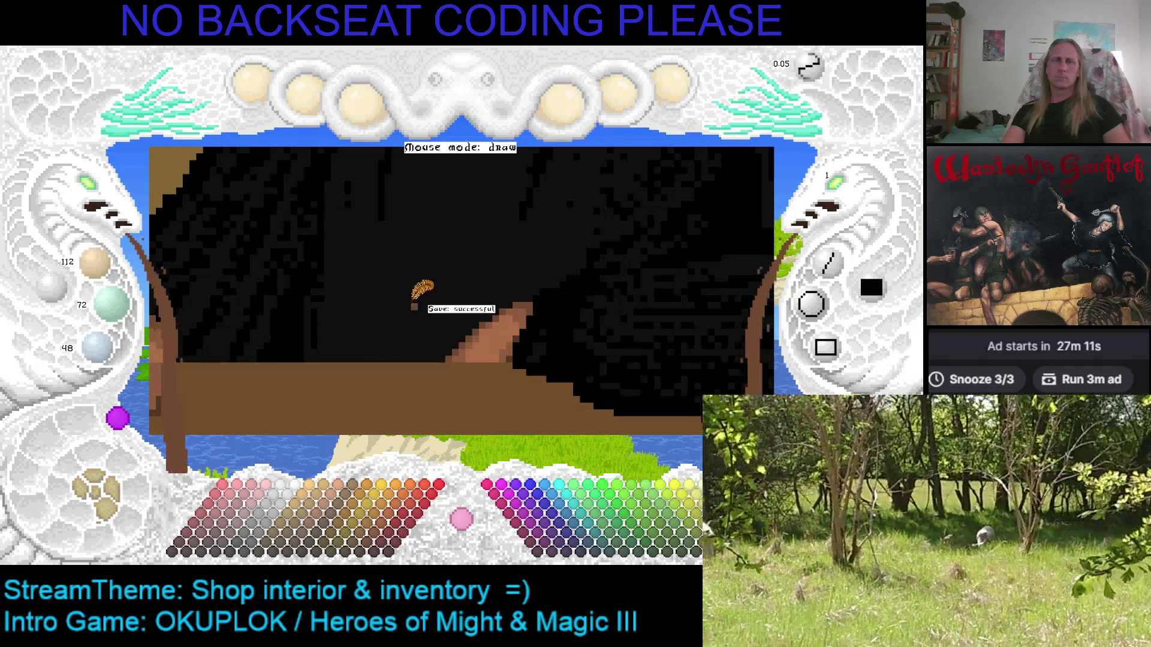
right_click(475, 339)
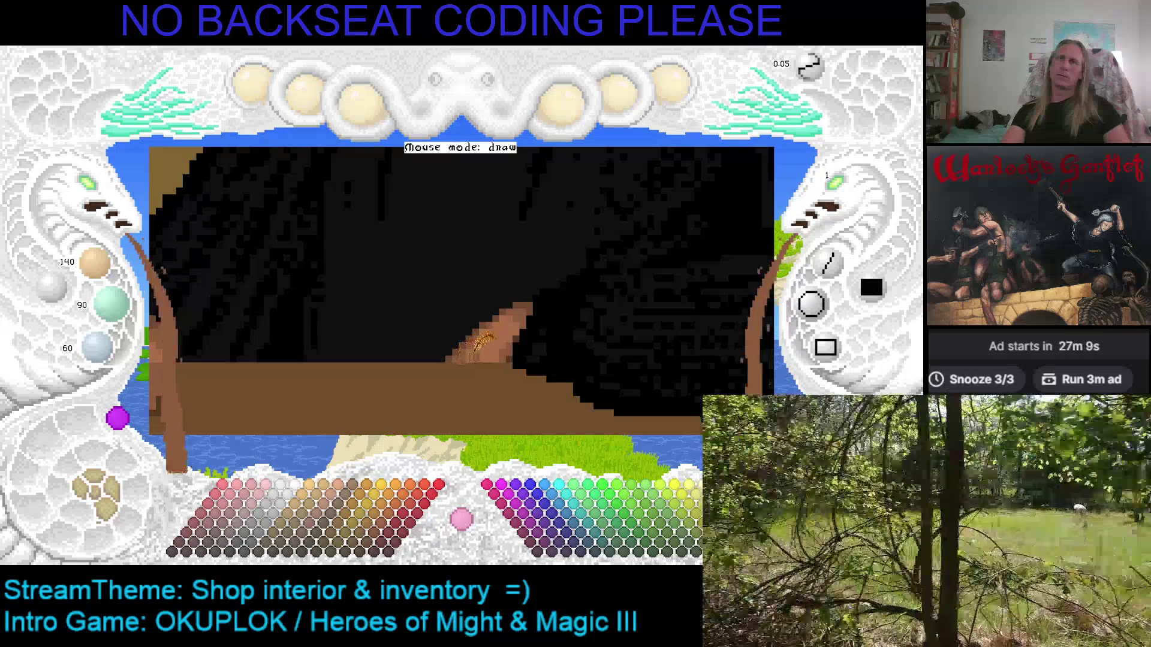
scroll(469, 344, up, 1)
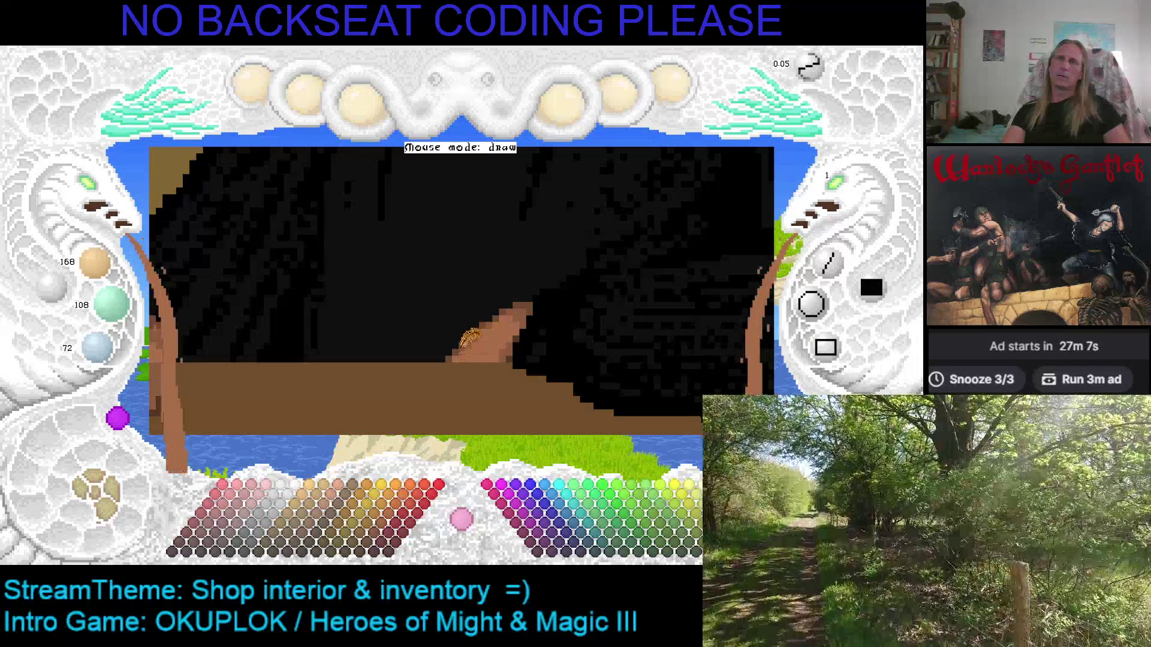
scroll(471, 339, down, 1)
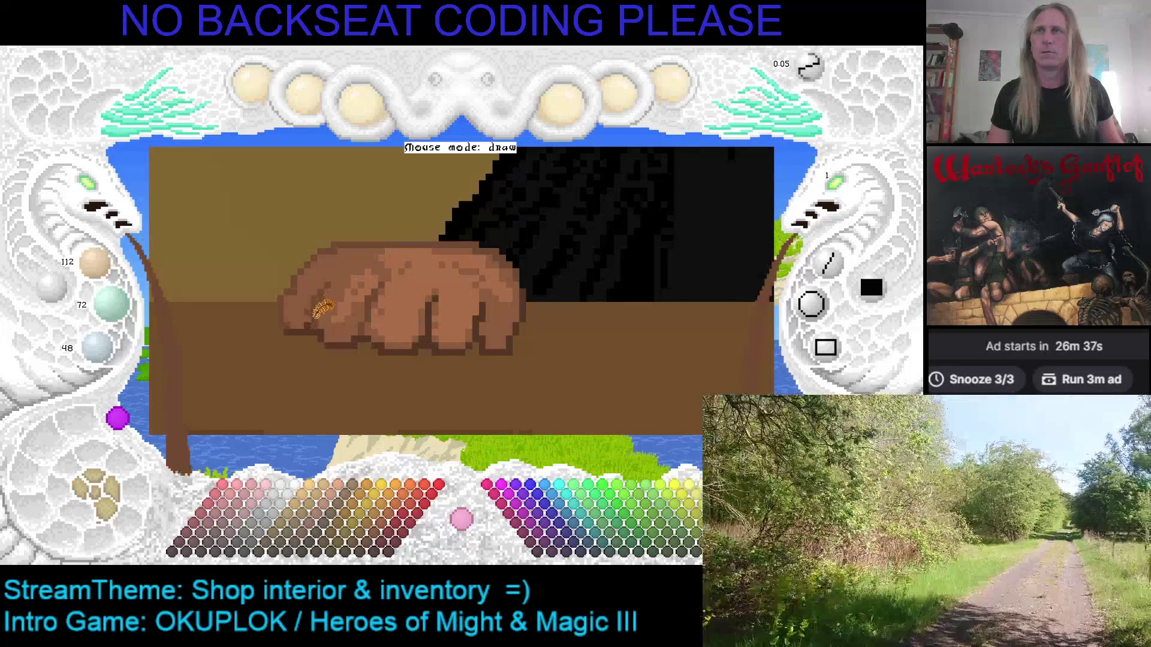
Sample the hand's mid brown and lighter tan skin tones.
right_click(310, 300)
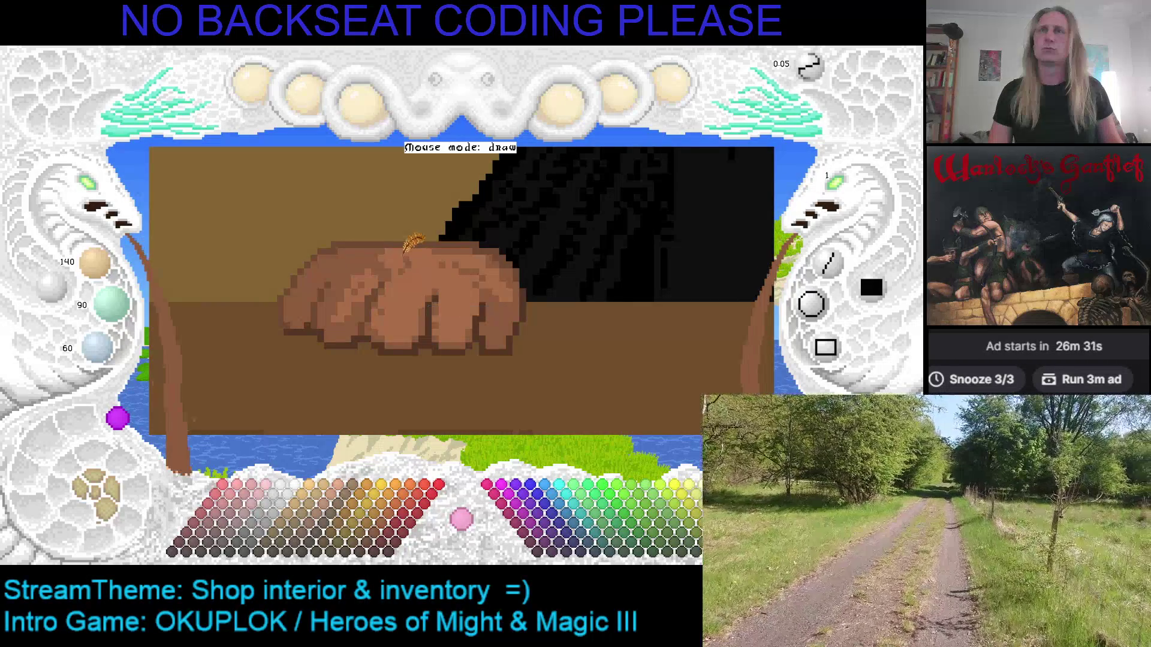
right_click(411, 246)
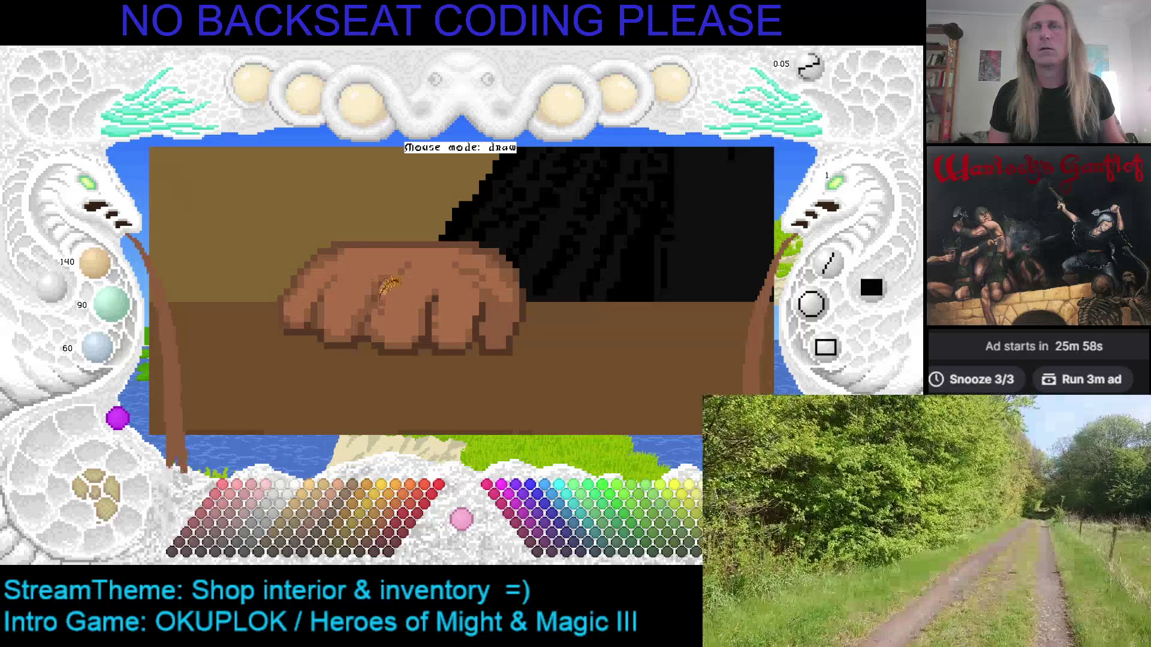
scroll(393, 281, up, 1)
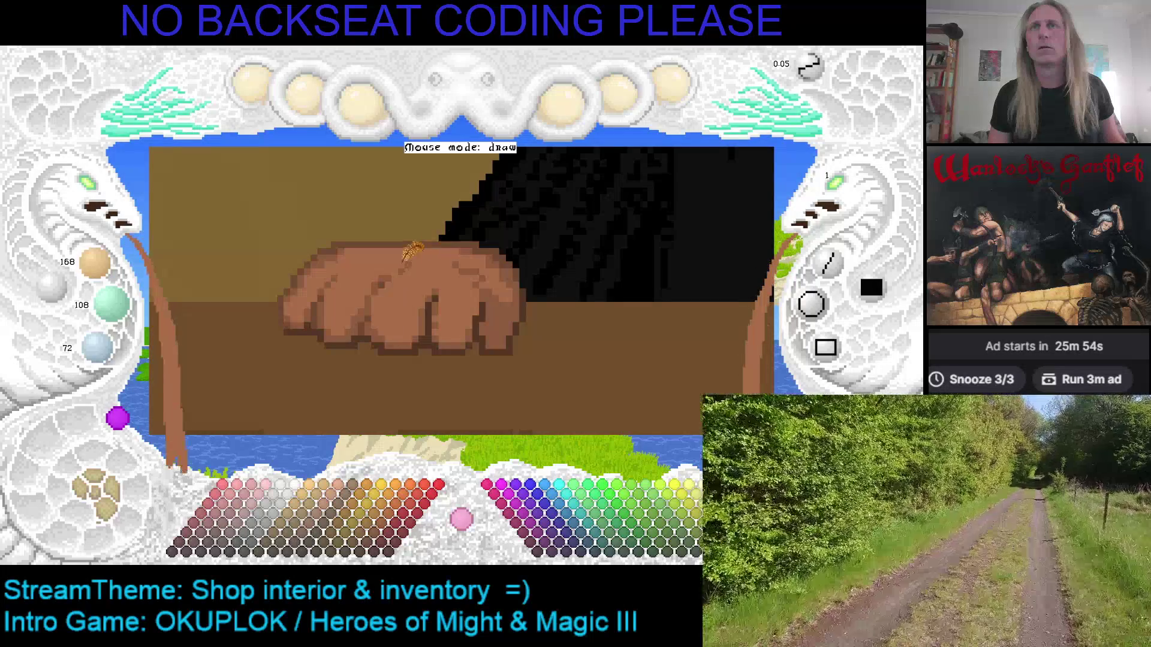
scroll(414, 255, down, 1)
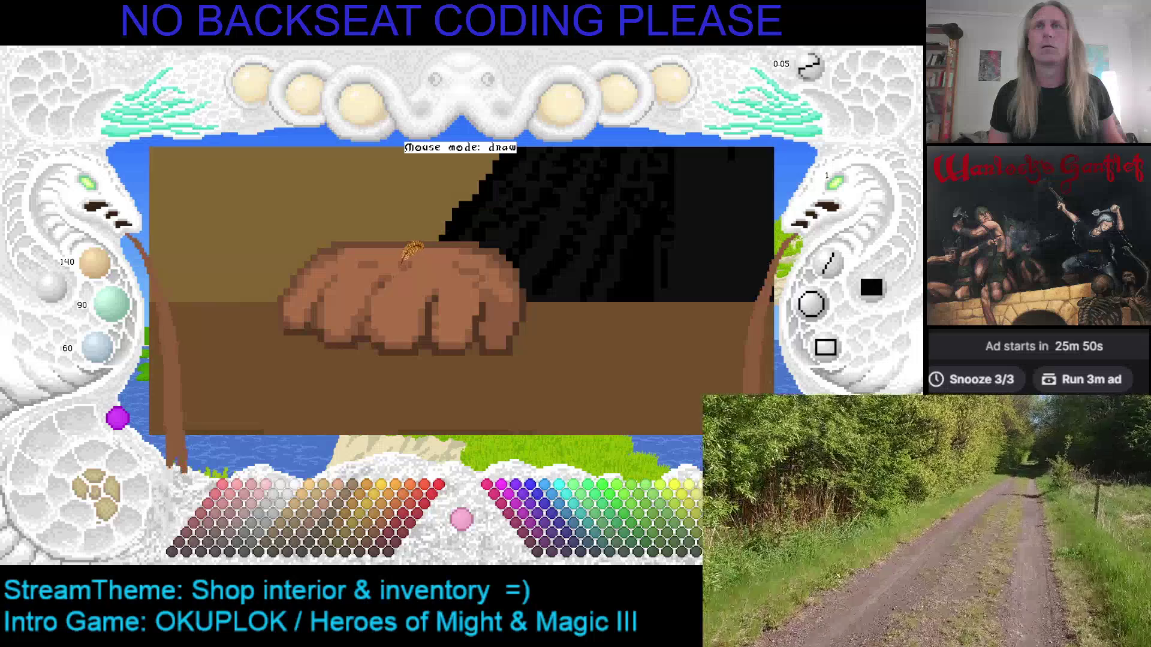
scroll(428, 255, up, 1)
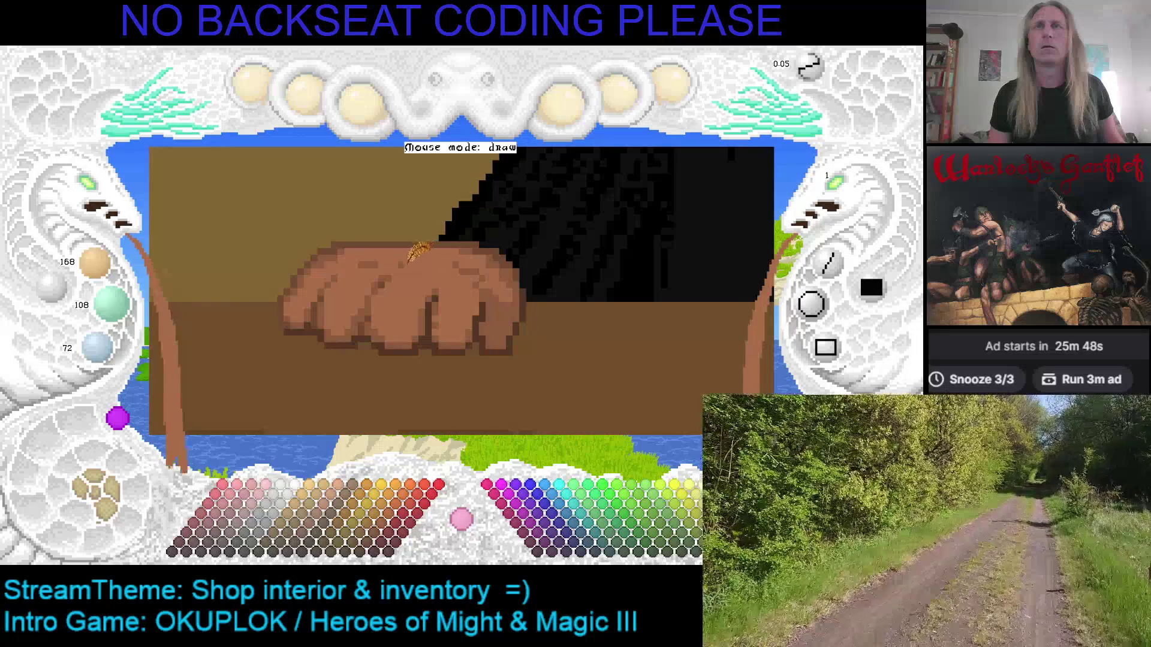
scroll(406, 259, down, 1)
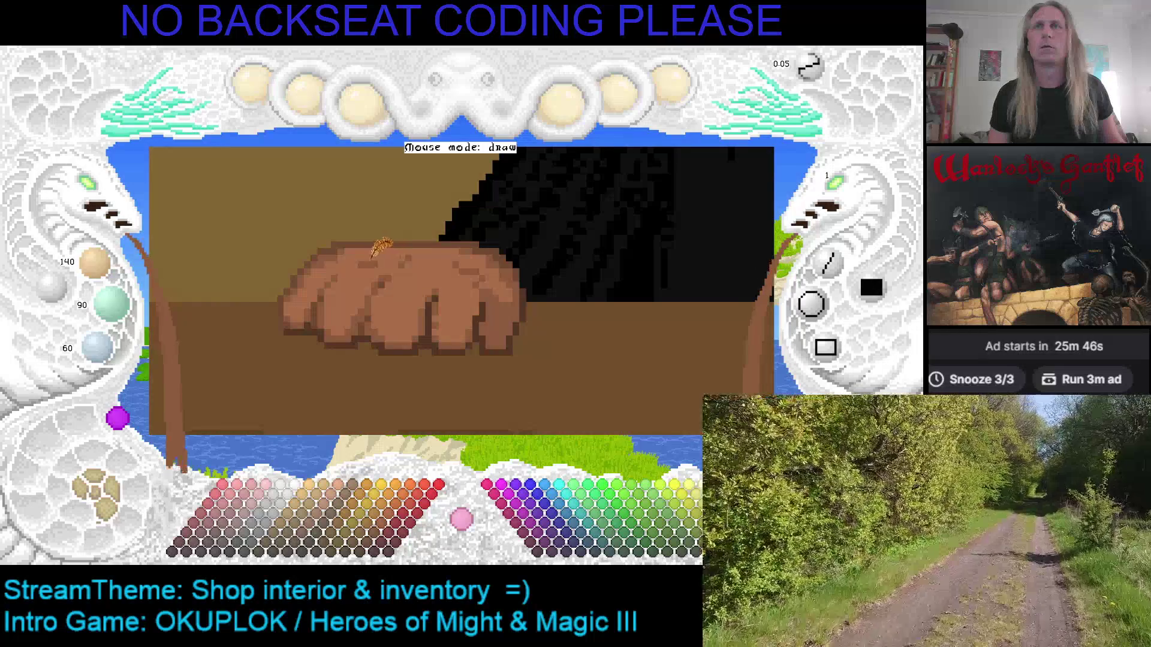
scroll(373, 255, up, 1)
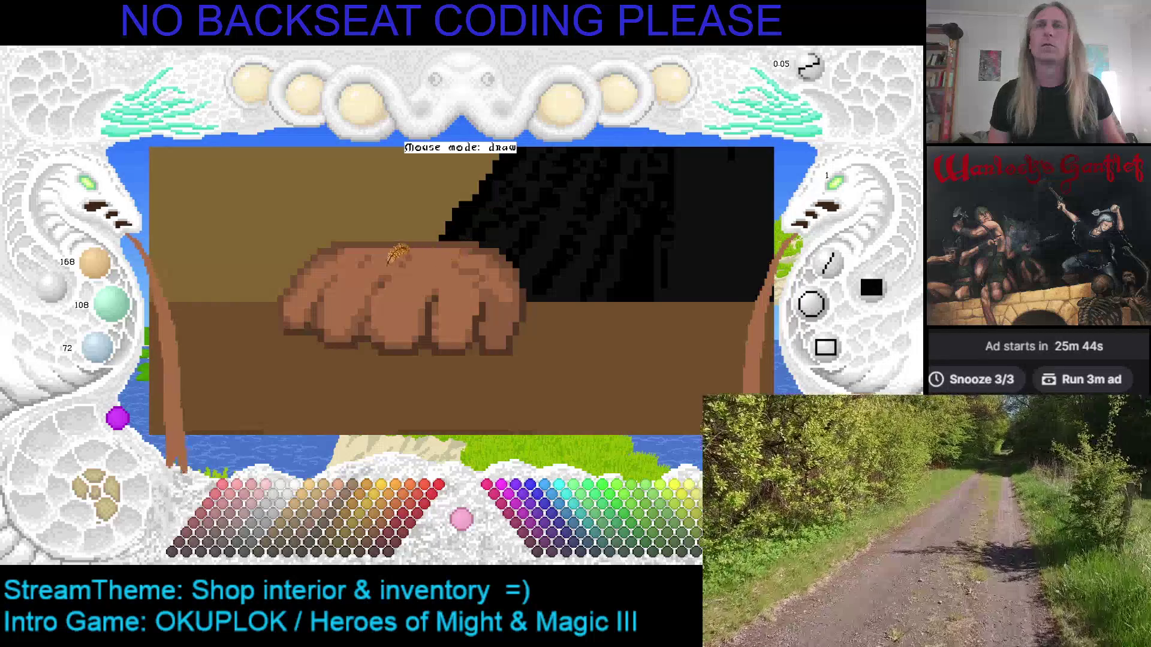
scroll(414, 256, down, 1)
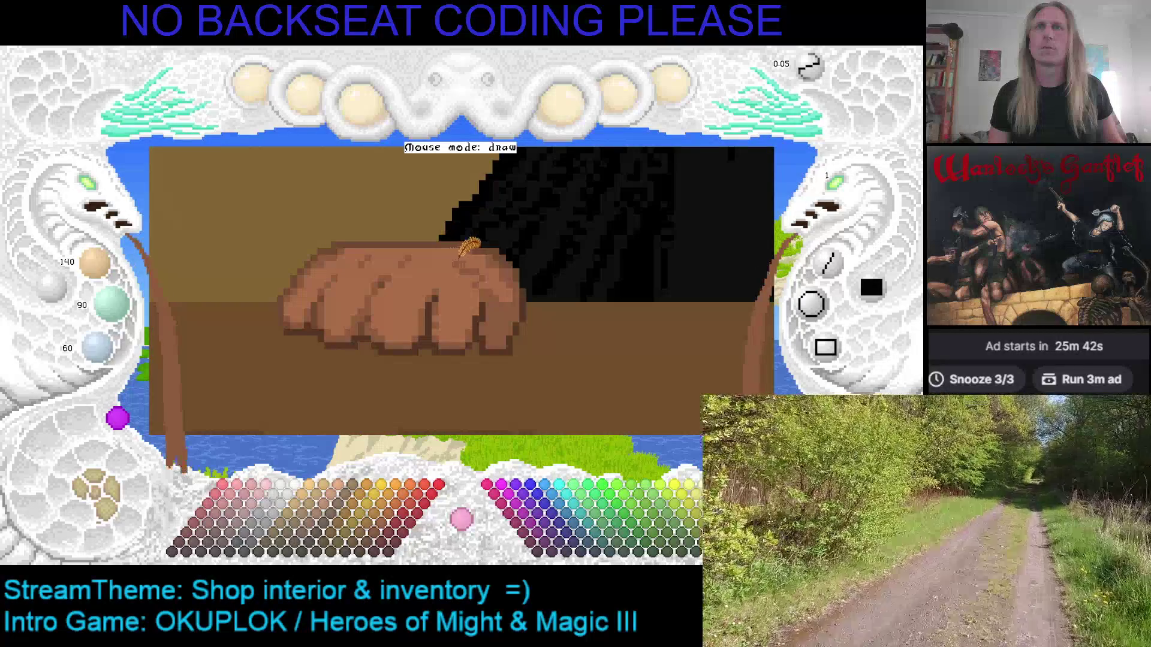
scroll(450, 262, up, 1)
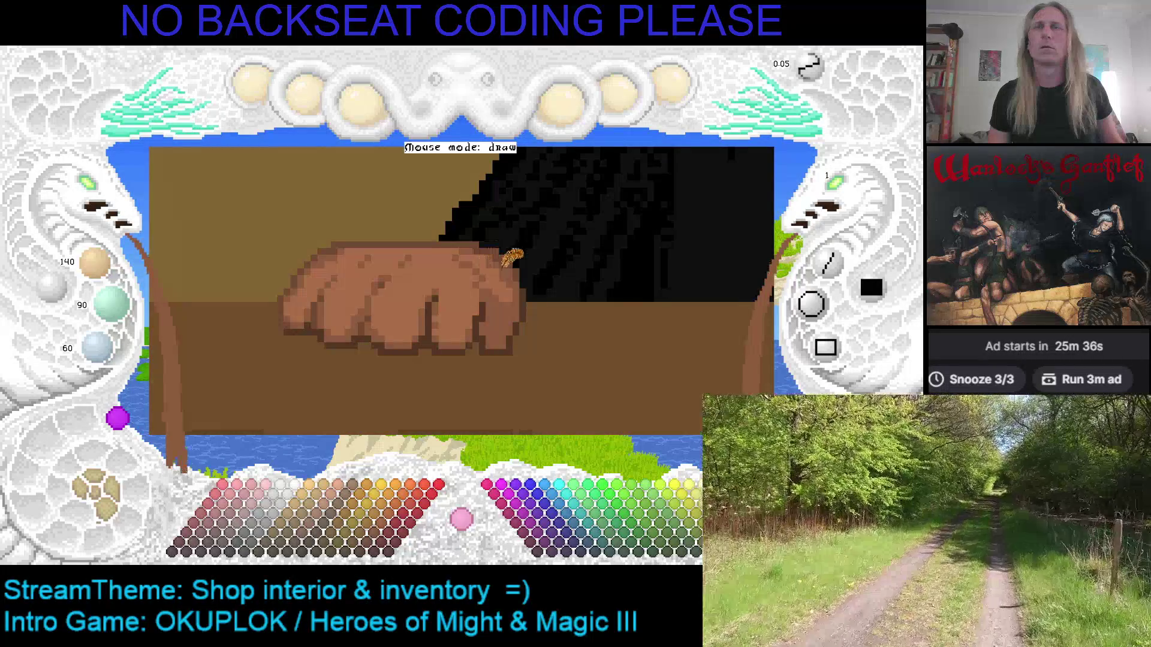
Pick darker browns from the hand's edges, ending on its main skin tone.
scroll(498, 258, up, 1)
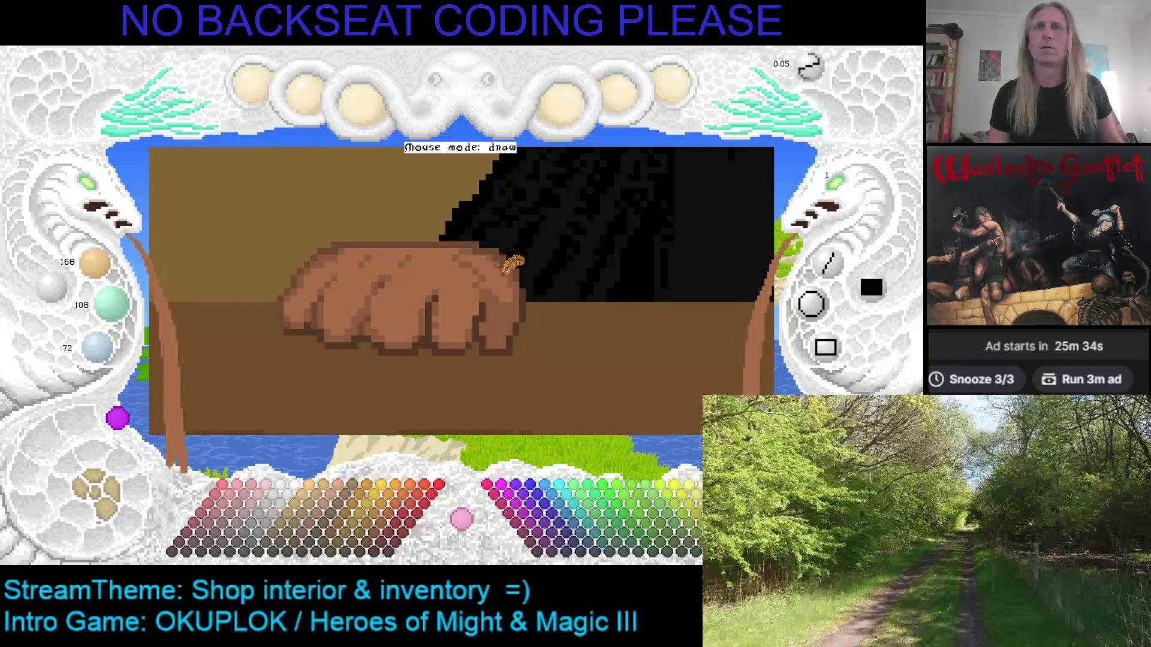
scroll(476, 238, down, 1)
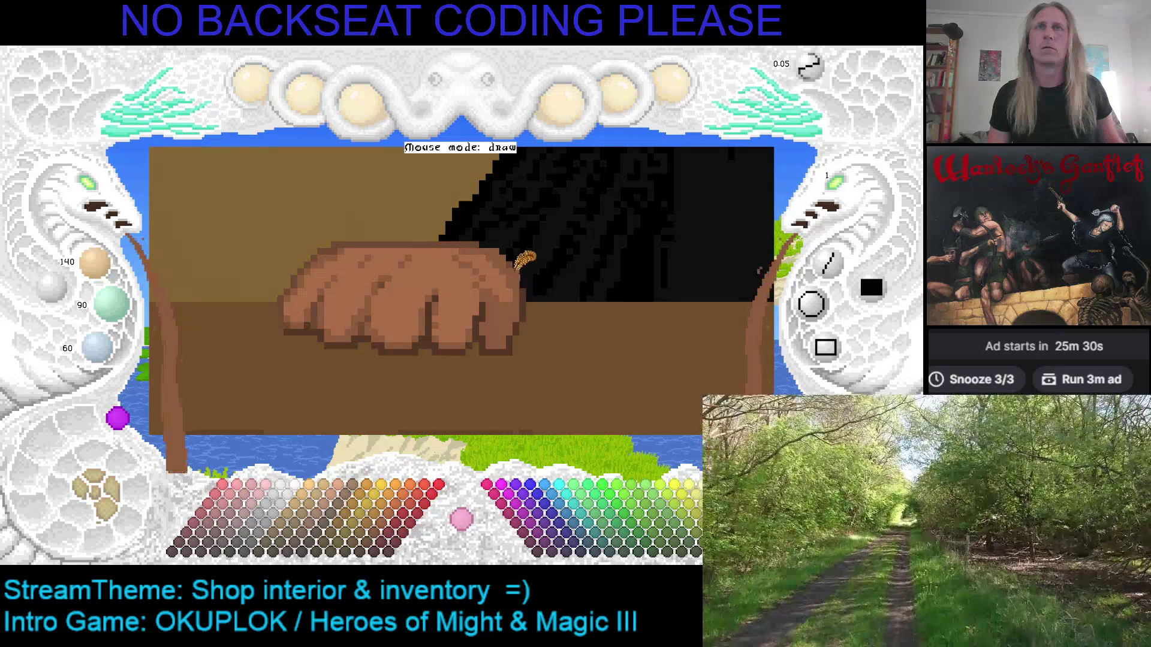
scroll(514, 264, up, 1)
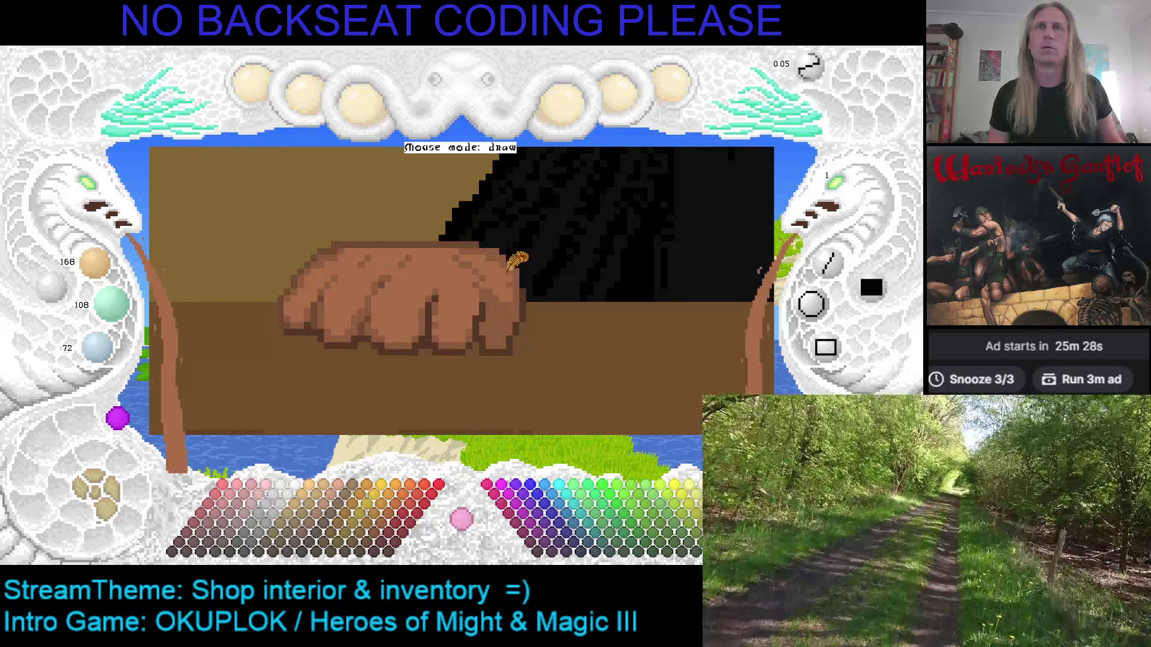
scroll(510, 261, down, 2)
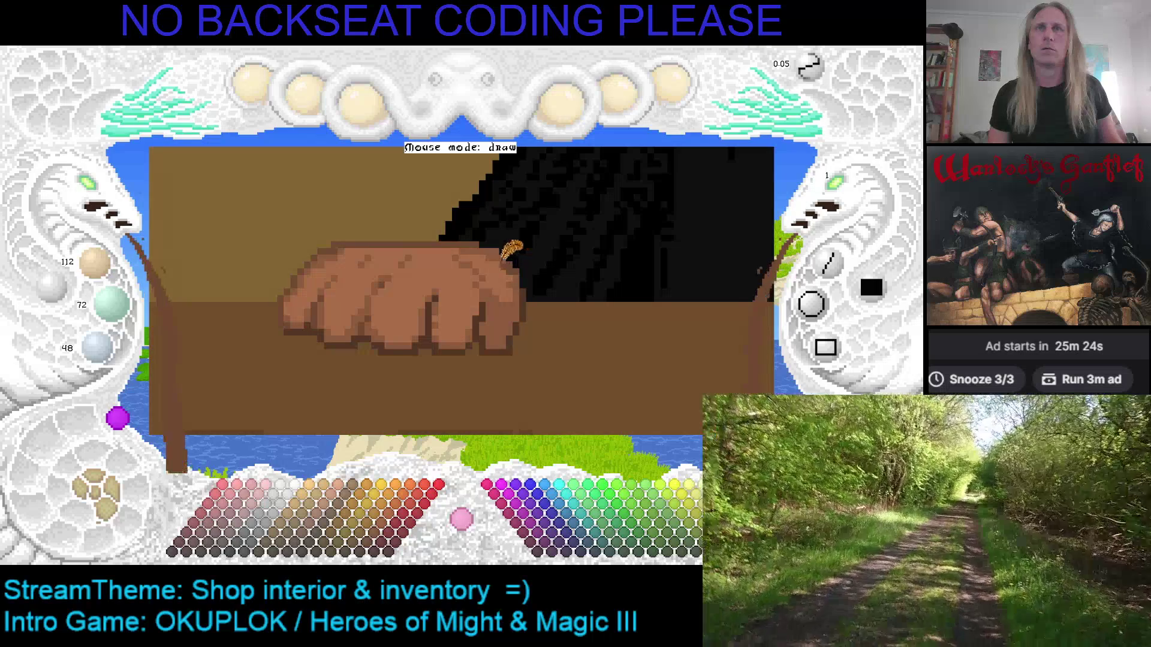
scroll(510, 259, up, 1)
scroll(513, 261, up, 1)
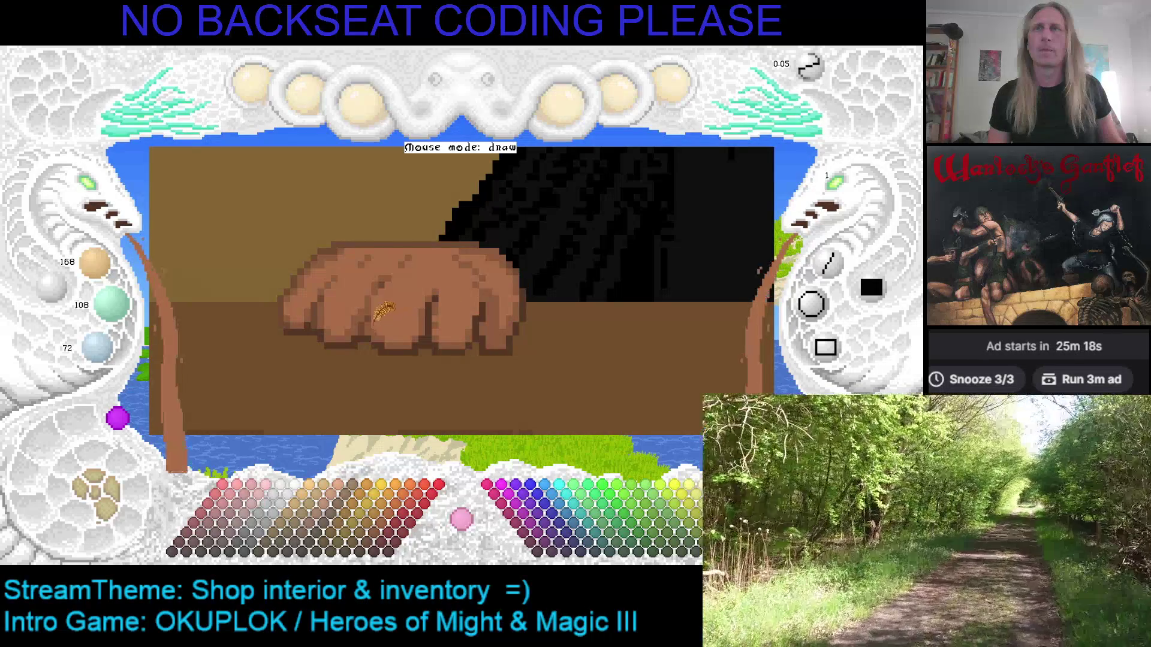
scroll(377, 317, down, 2)
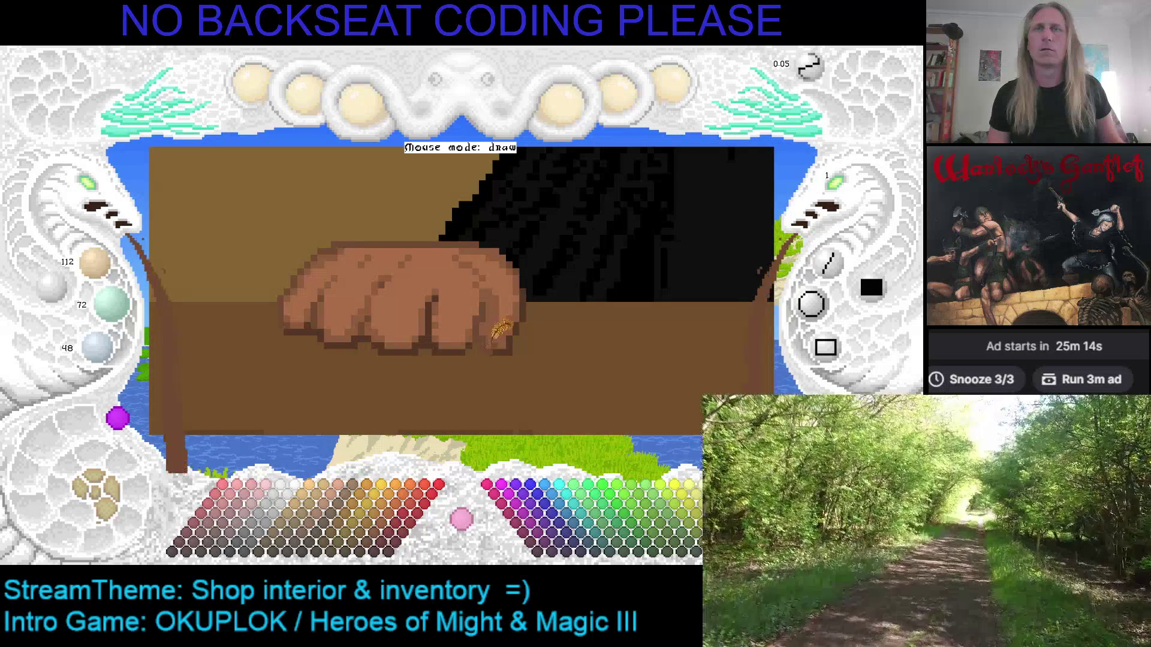
scroll(499, 294, up, 2)
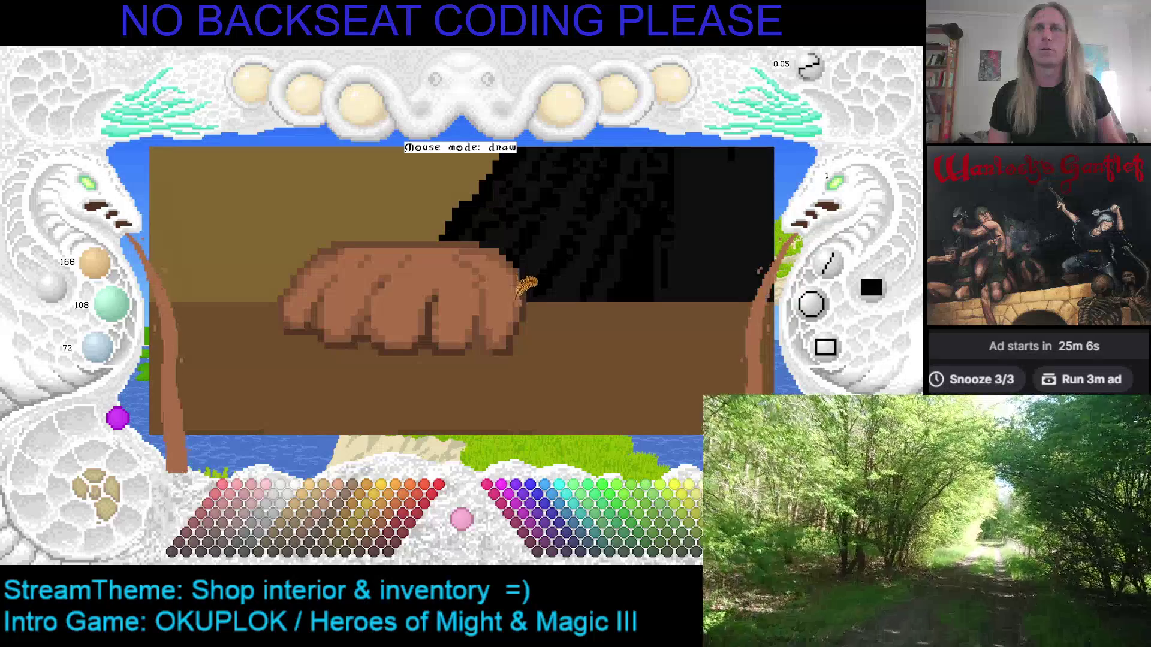
right_click(526, 258)
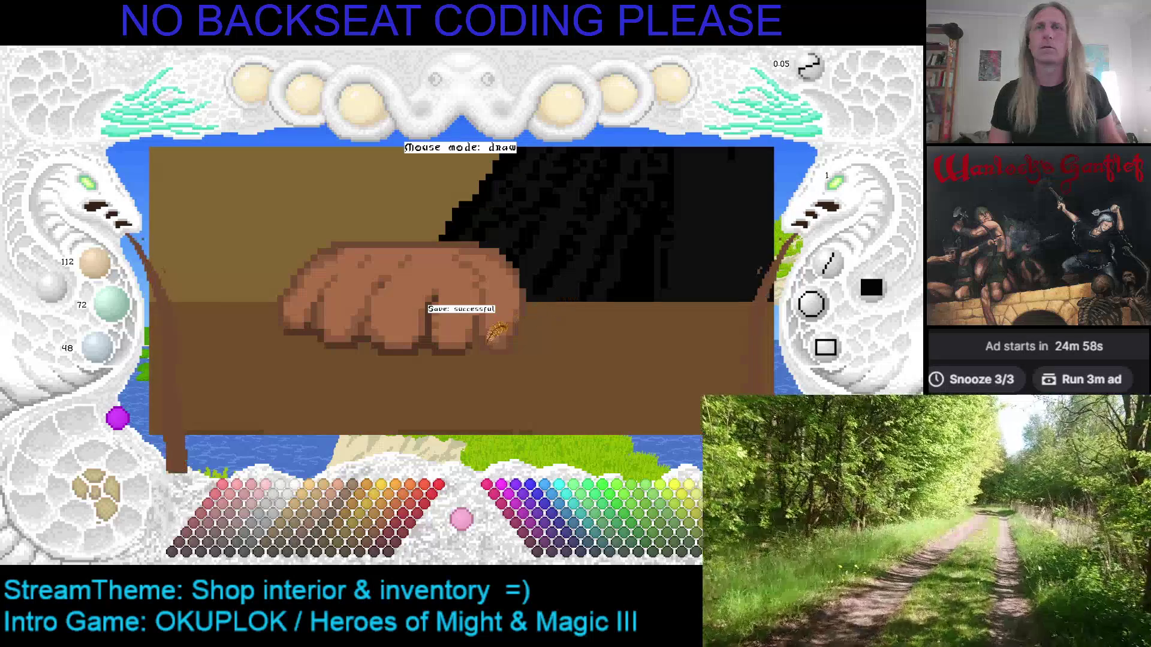
right_click(464, 347)
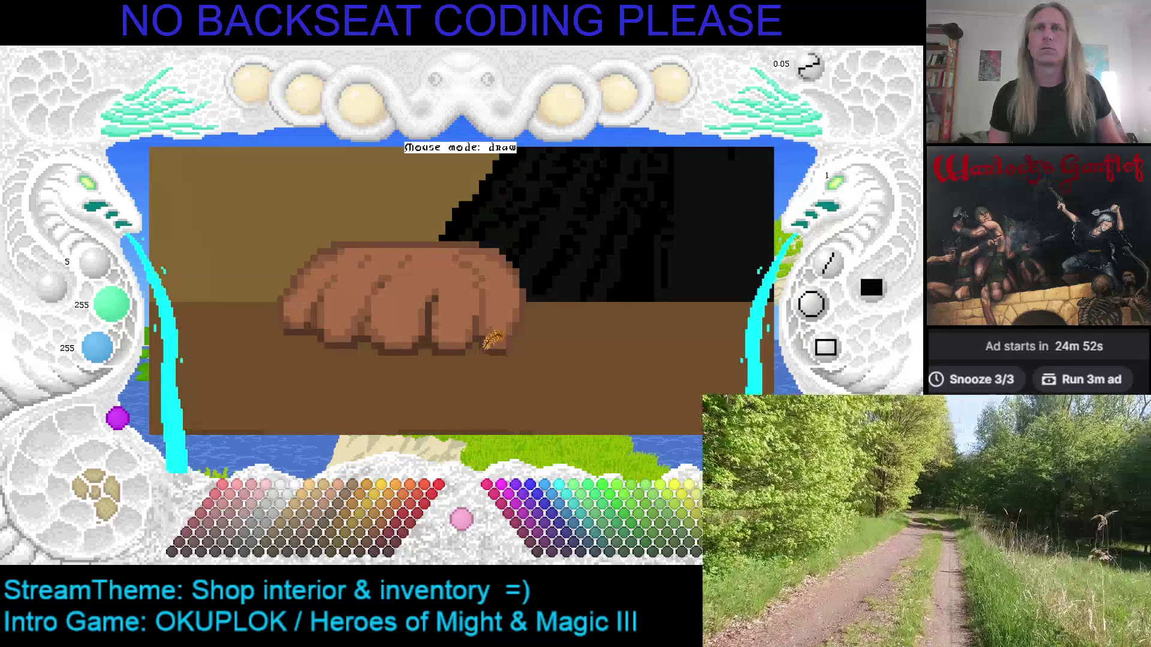
right_click(495, 347)
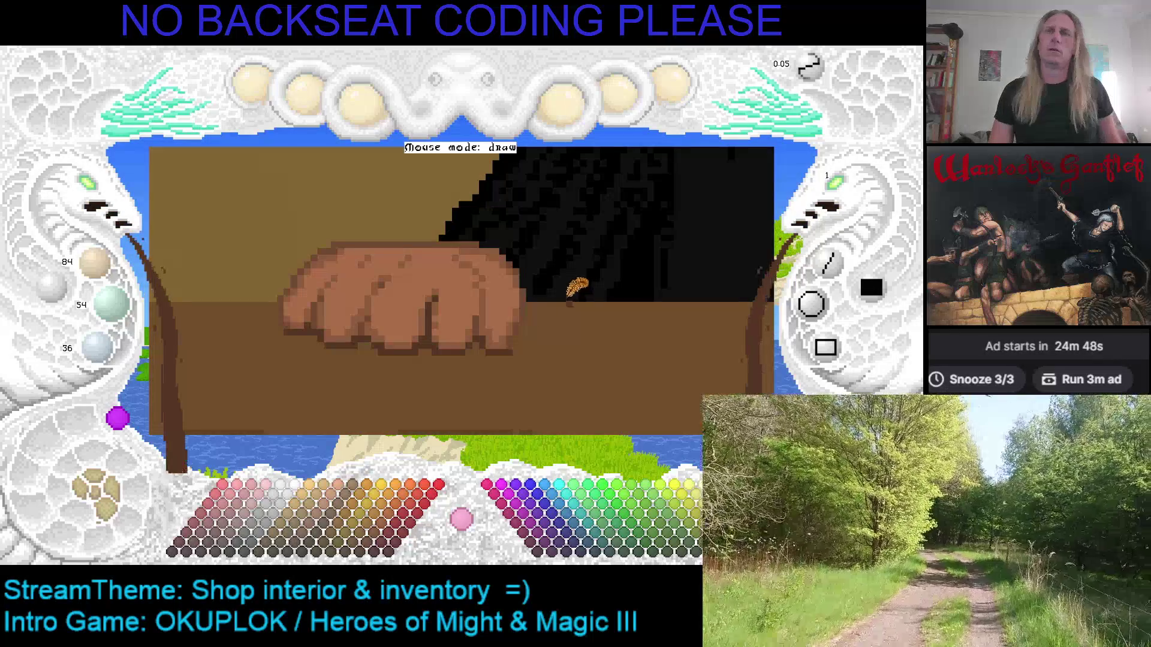
right_click(374, 292)
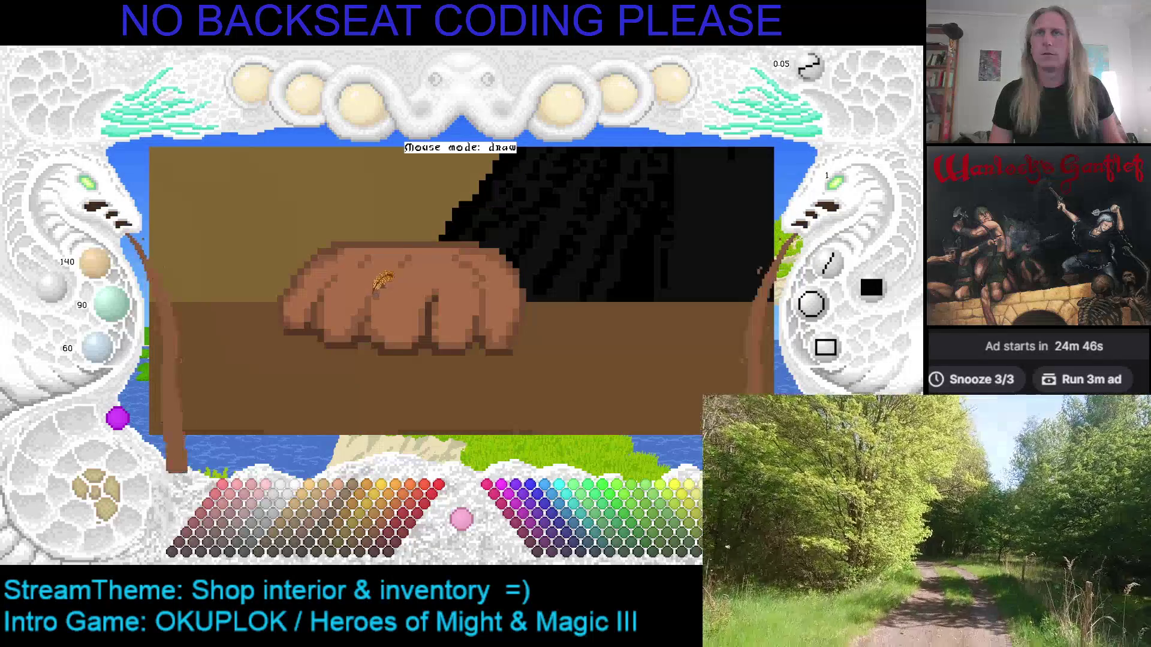
scroll(461, 299, down, 1)
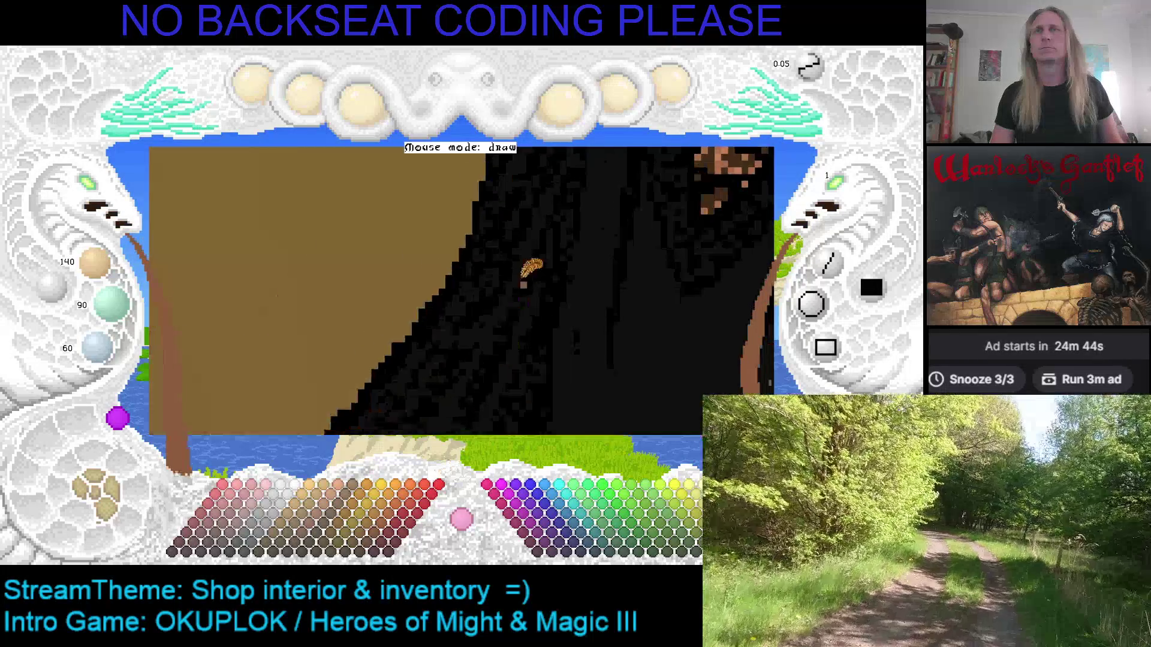
scroll(639, 288, down, 1)
scroll(641, 204, up, 2)
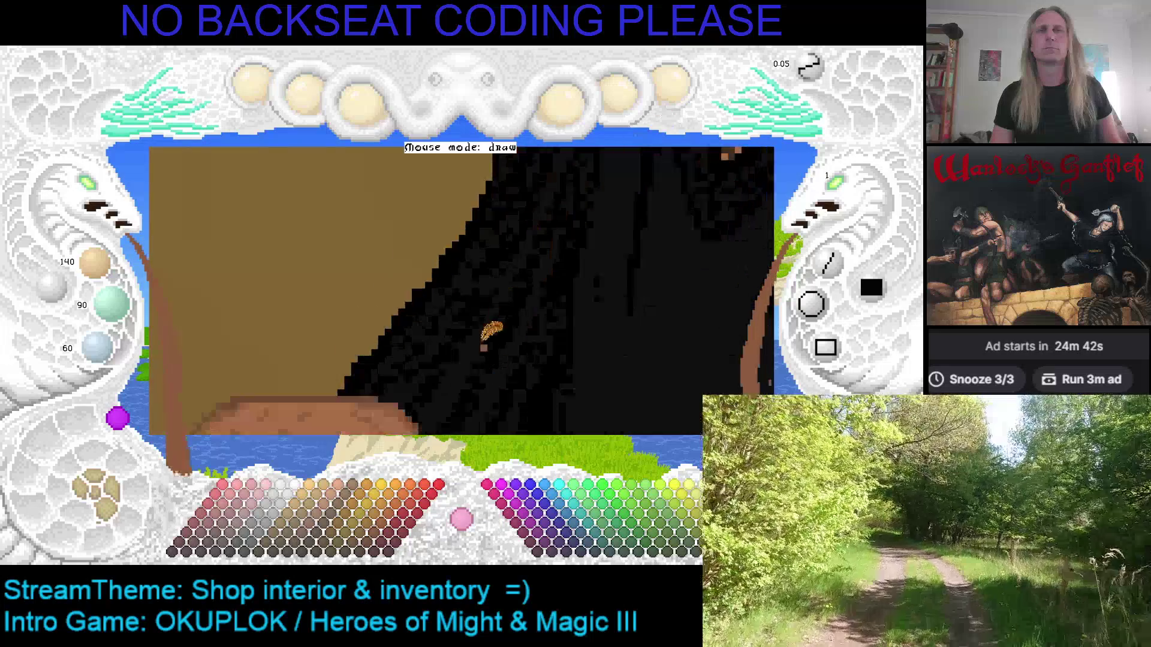
scroll(593, 218, down, 2)
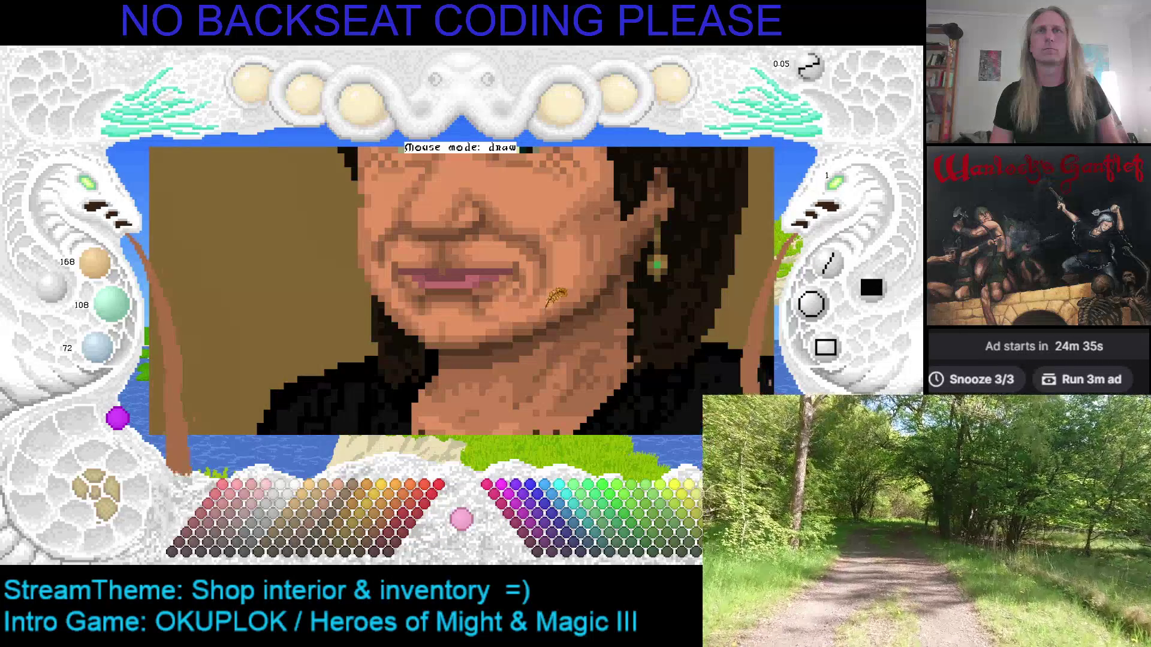
scroll(556, 298, up, 2)
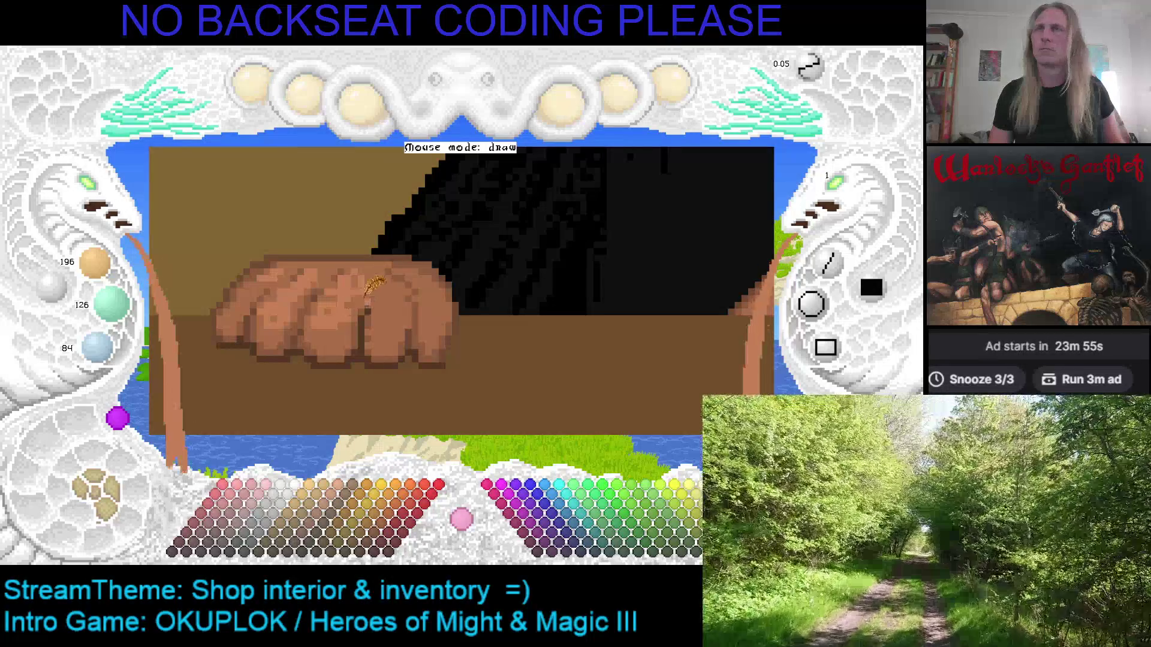
Shift the view over the hand, switch the colour to cyan, and save.
key(Left)
key(Up)
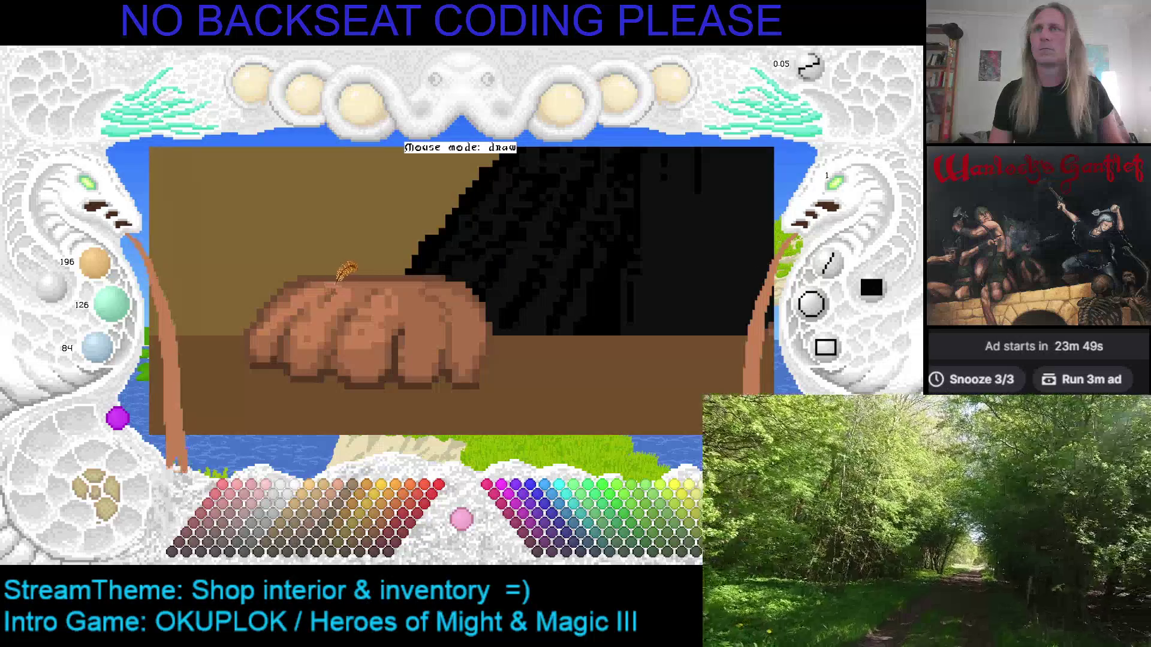
scroll(322, 271, down, 1)
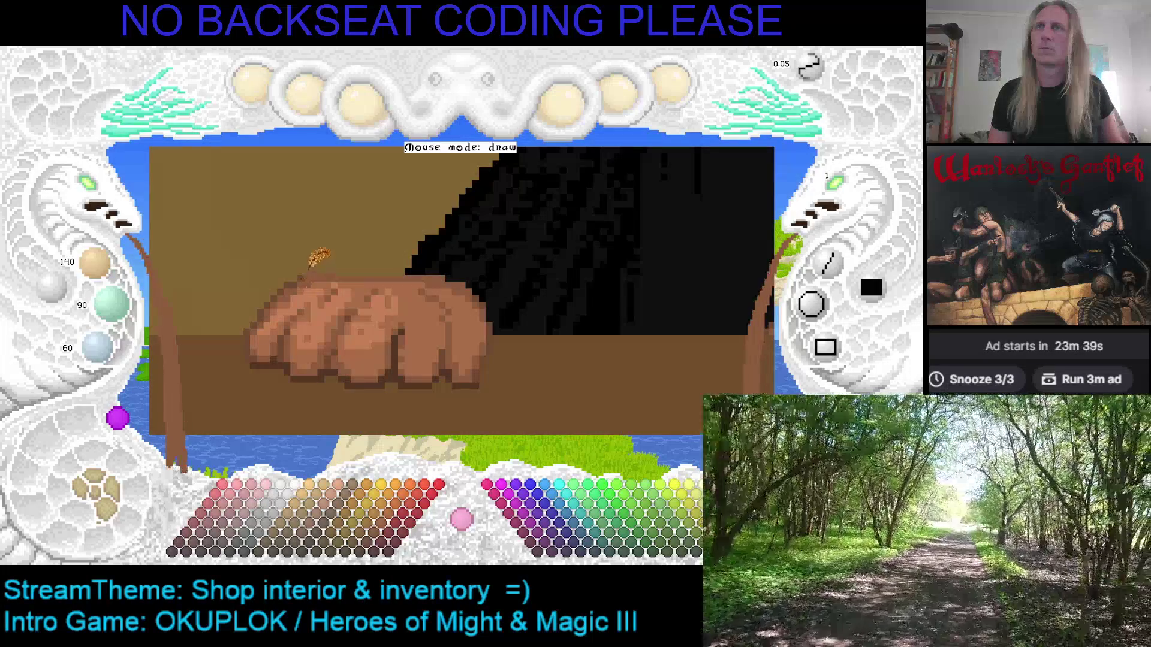
key(c)
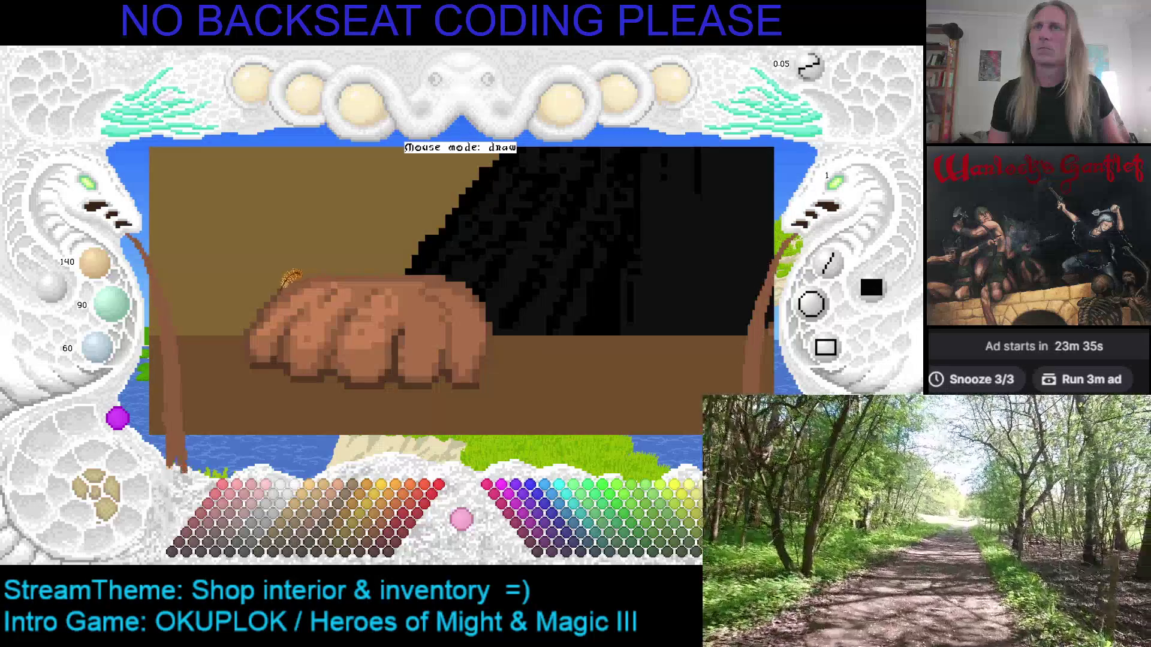
scroll(294, 291, up, 1)
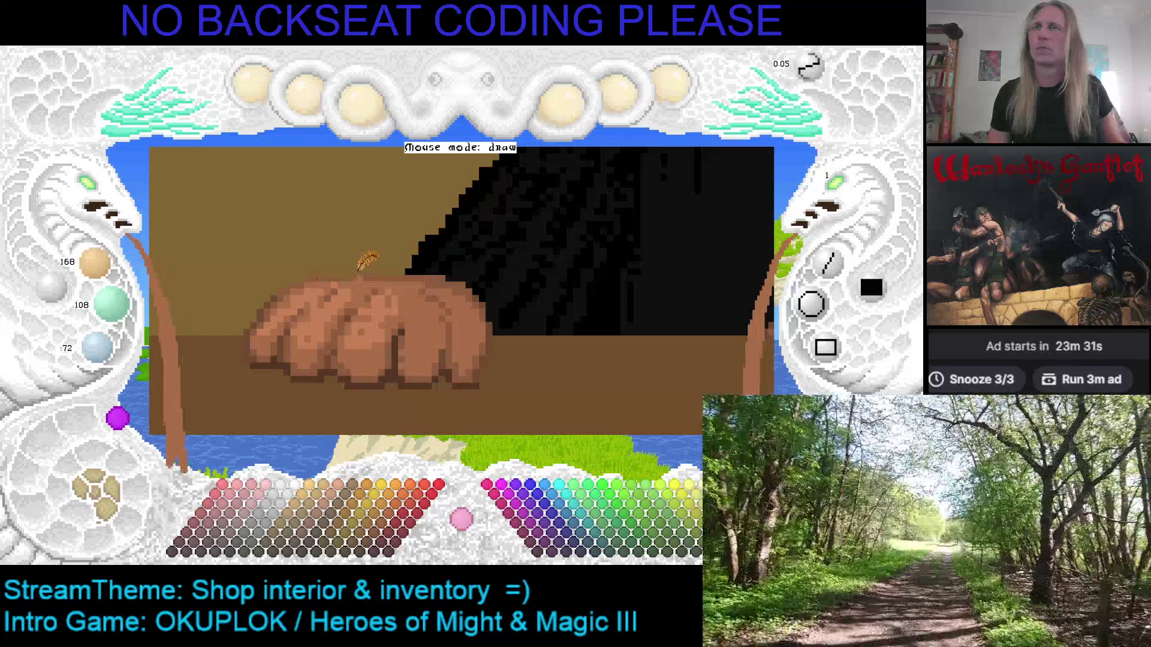
scroll(314, 287, up, 1)
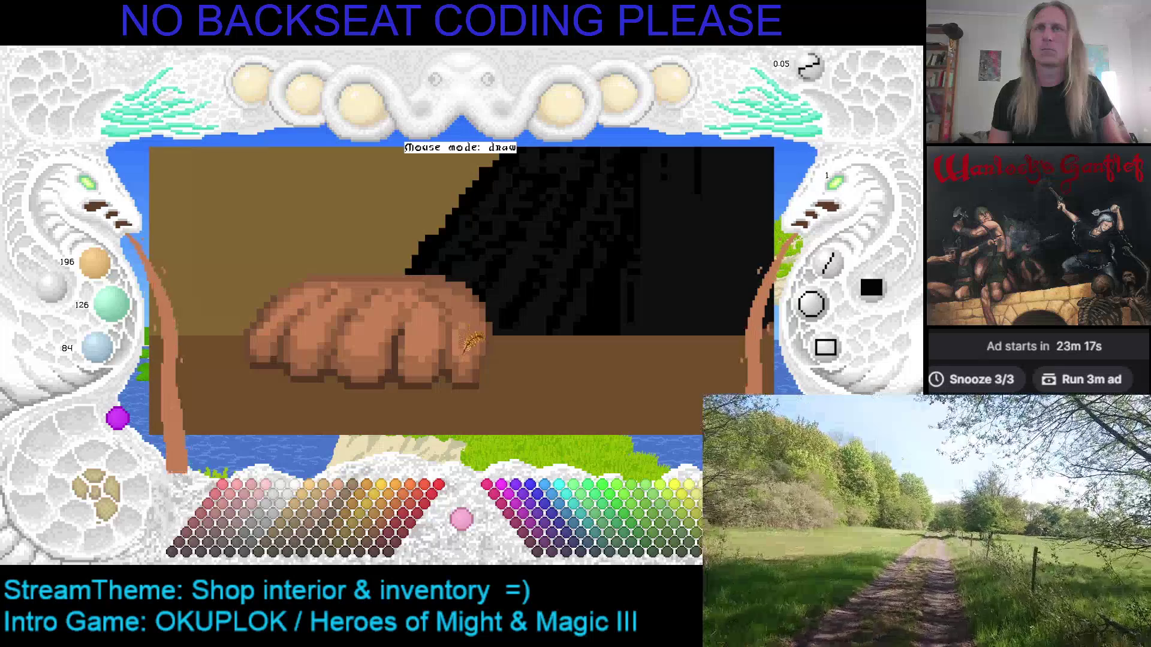
key(ctrl+s)
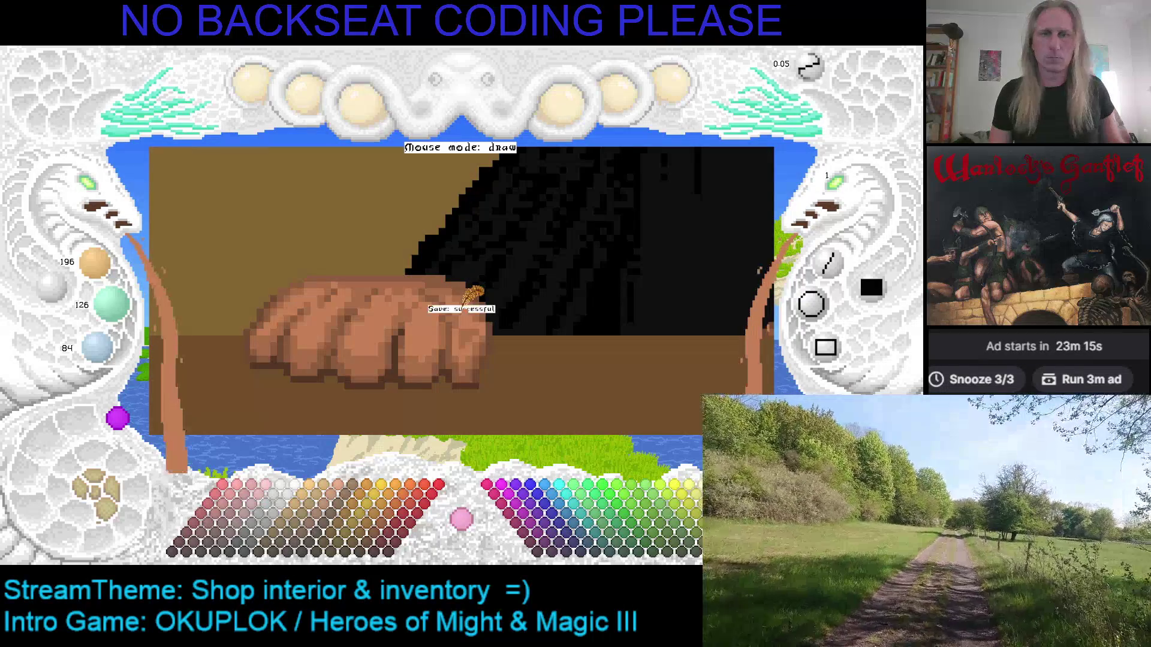
Re-centre the hand, pick a darker brown from it, and save again.
drag(497, 304, 537, 298)
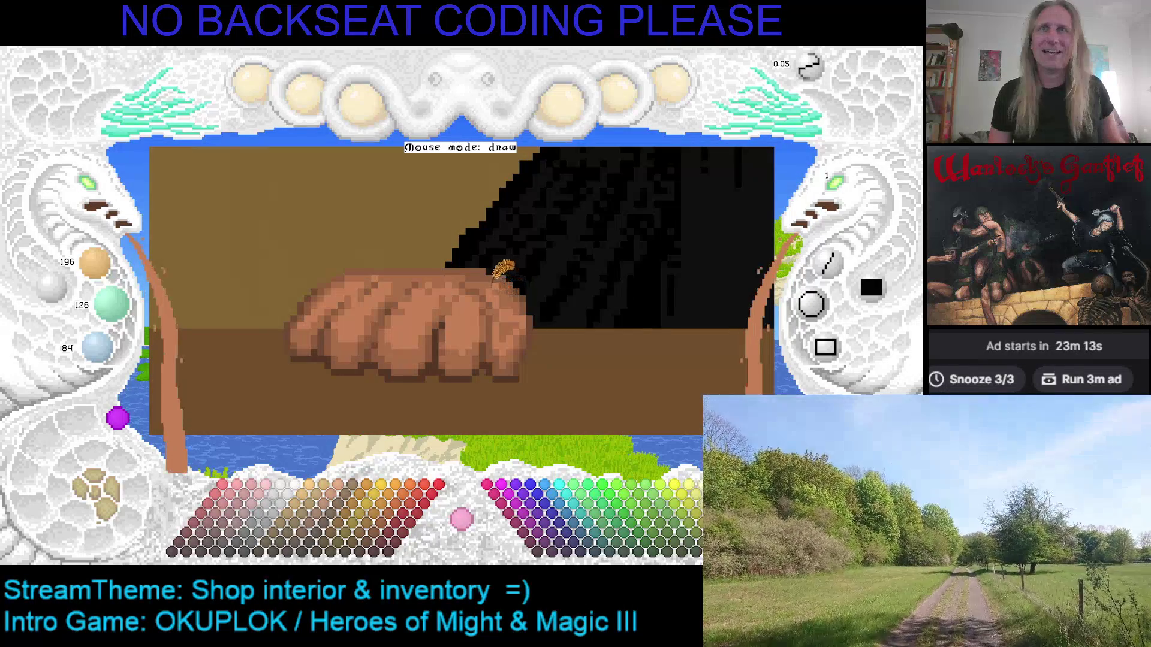
right_click(495, 271)
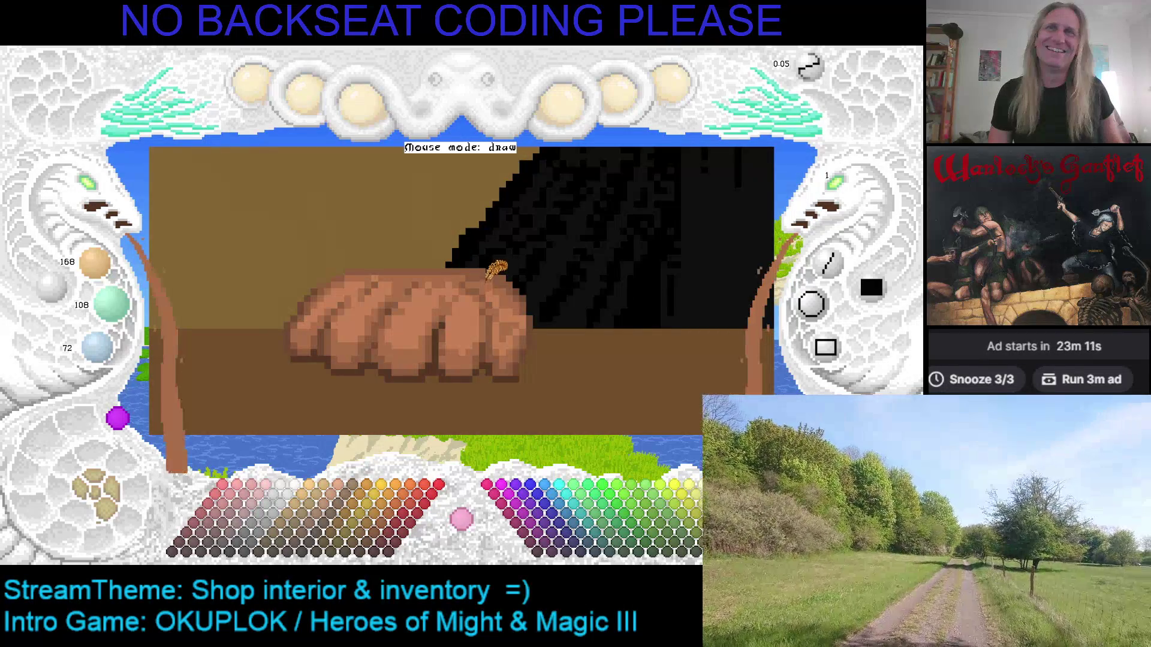
right_click(509, 263)
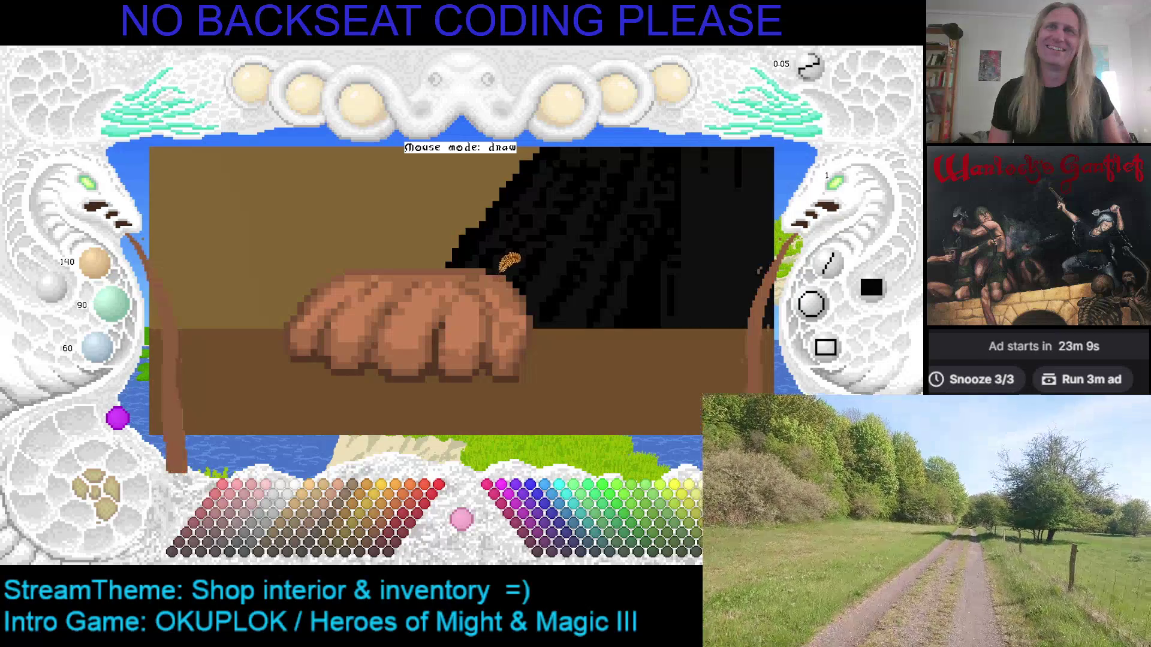
key(ctrl+s)
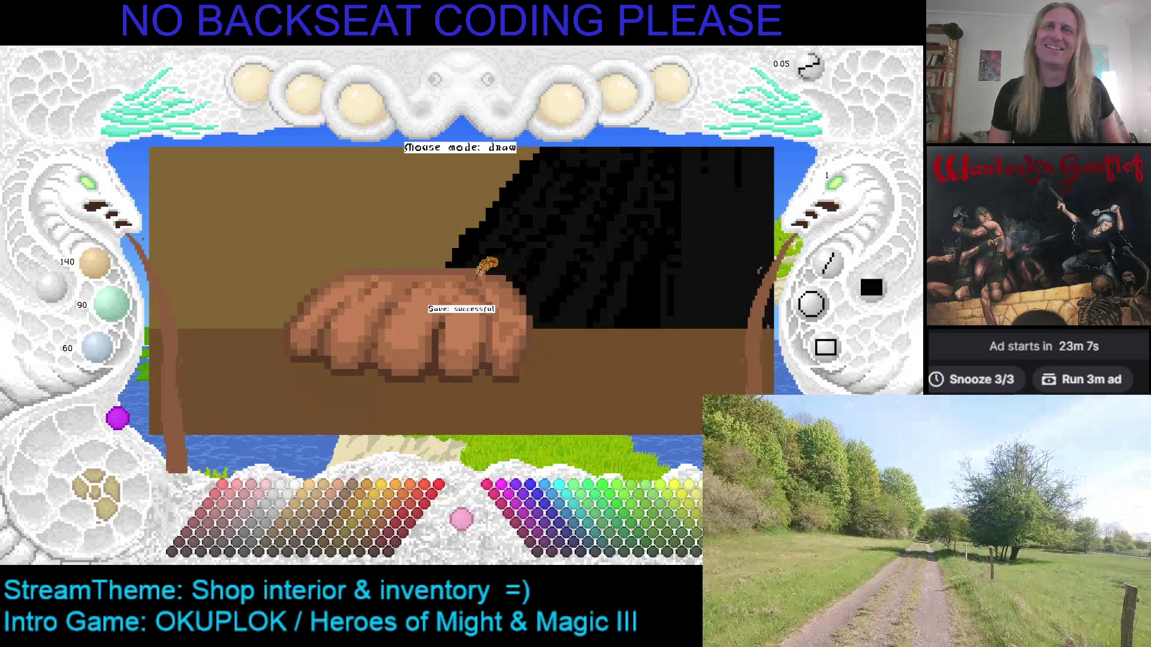
scroll(492, 264, up, 1)
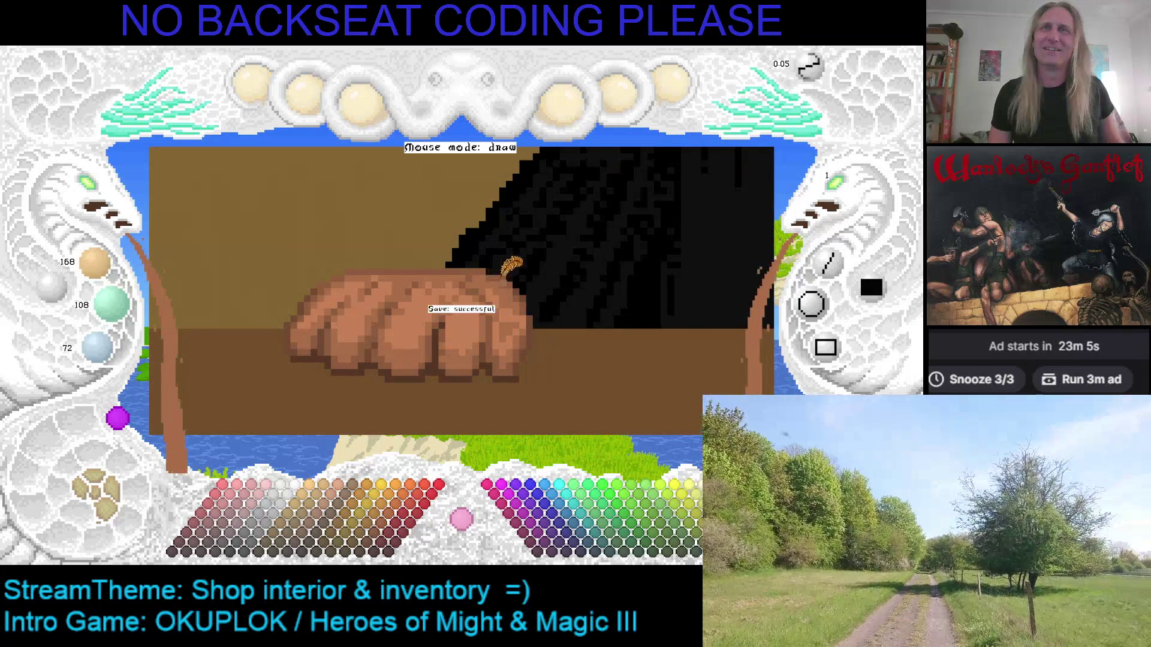
key(Right)
key(Down)
scroll(477, 276, up, 1)
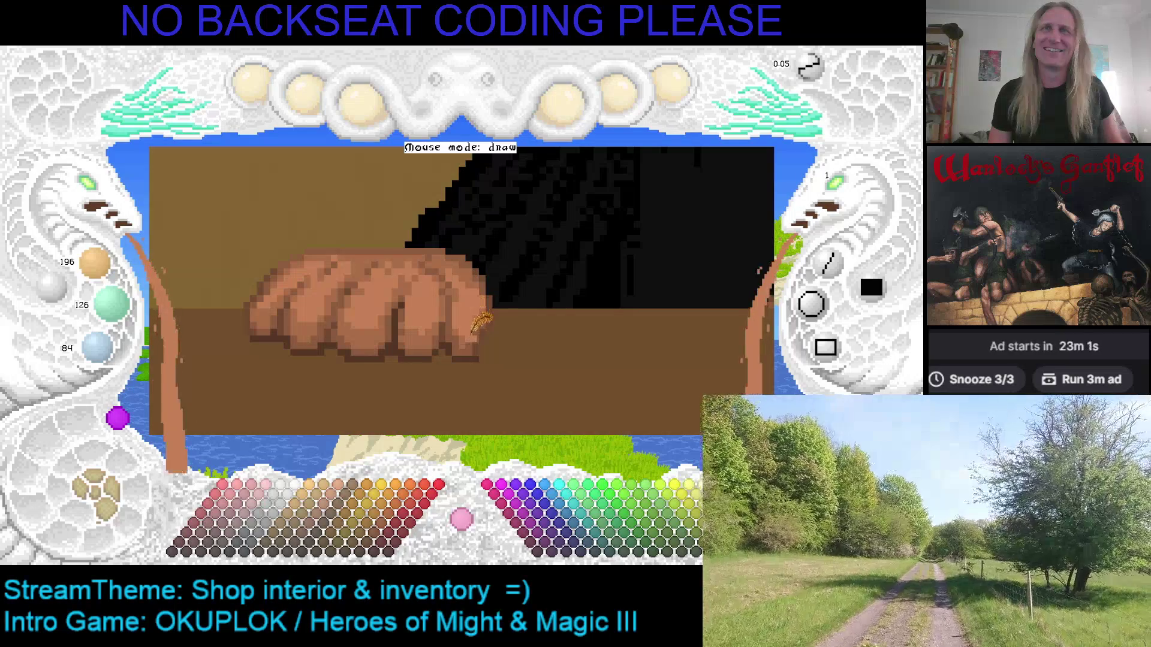
scroll(519, 282, down, 1)
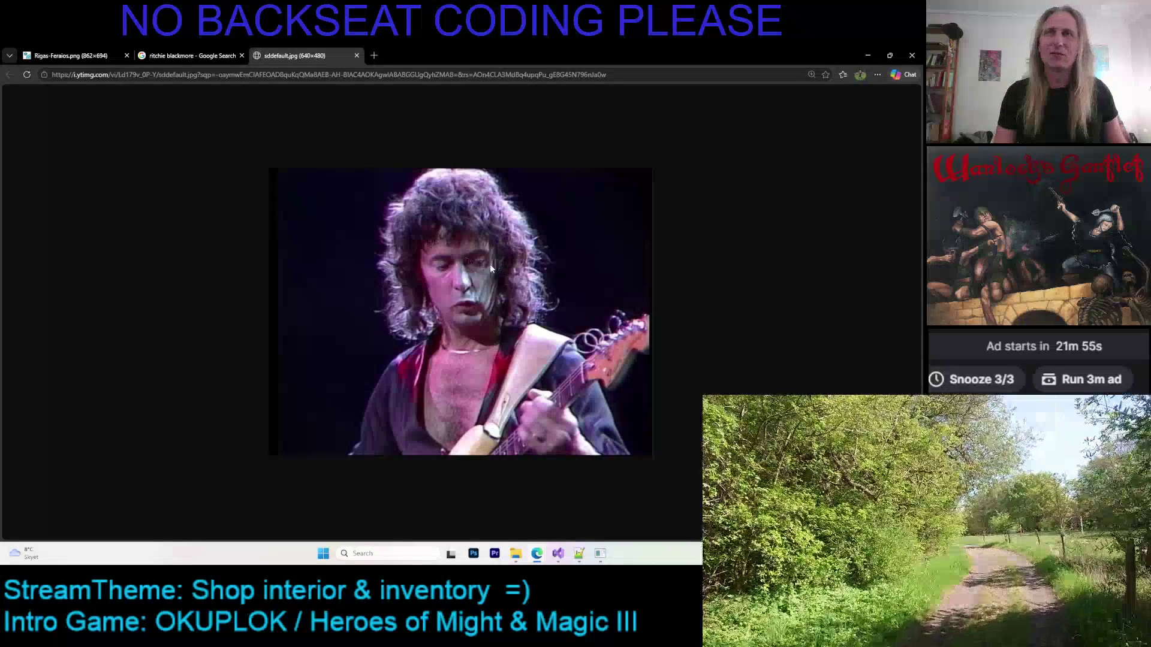
Zoom into the guitarist reference photo, then return to the paint program.
scroll(523, 300, up, 1)
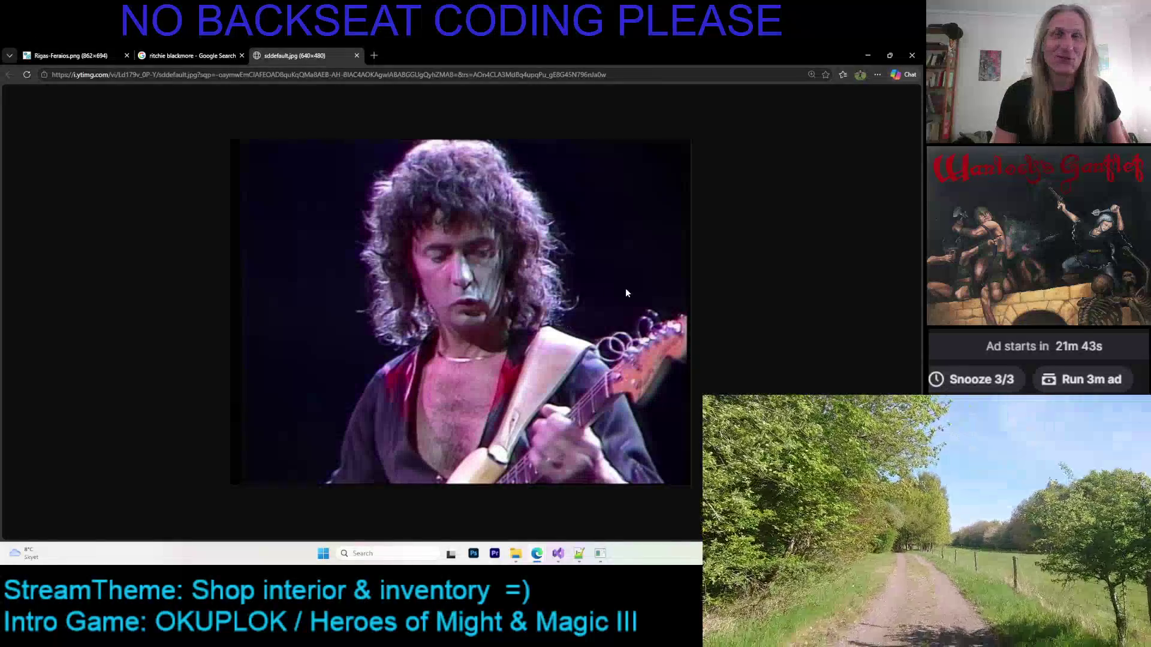
click(602, 553)
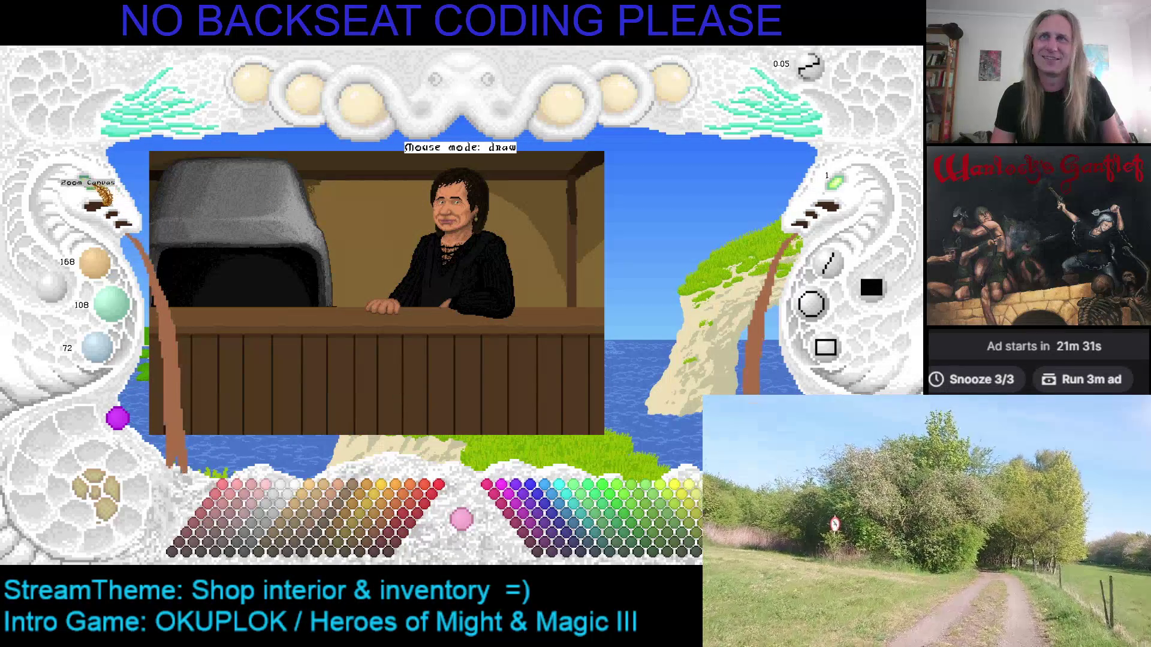
click(96, 191)
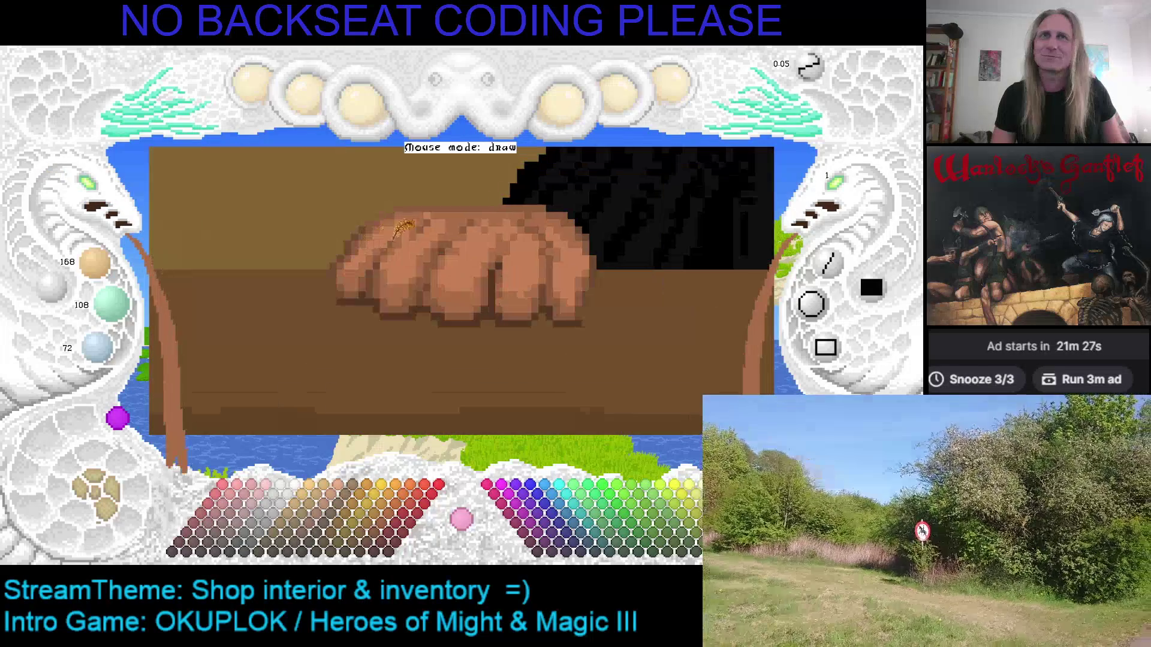
Sample light, medium and dark brown shades along the hand's edge, then switch to the cyan brush.
right_click(521, 271)
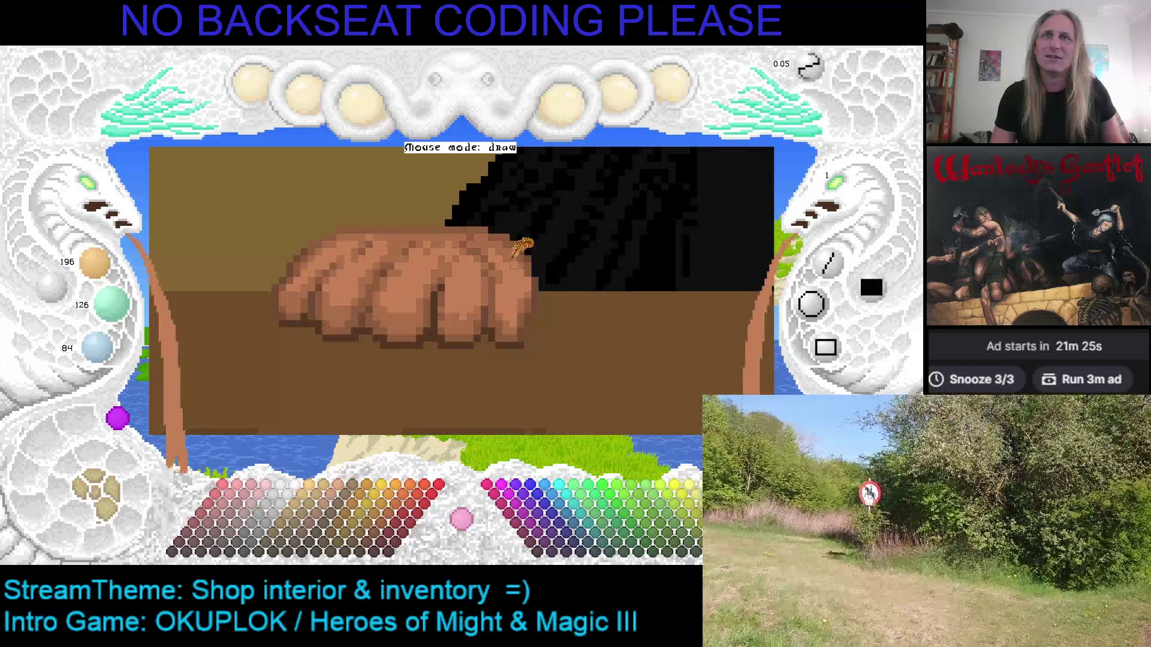
right_click(529, 287)
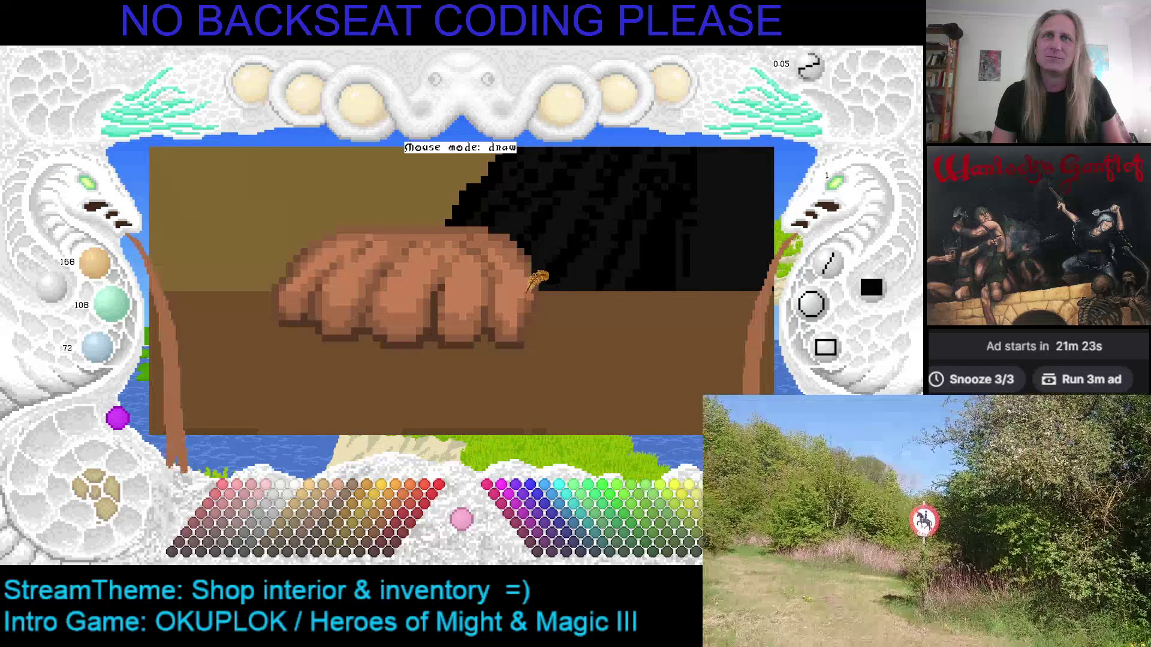
right_click(534, 297)
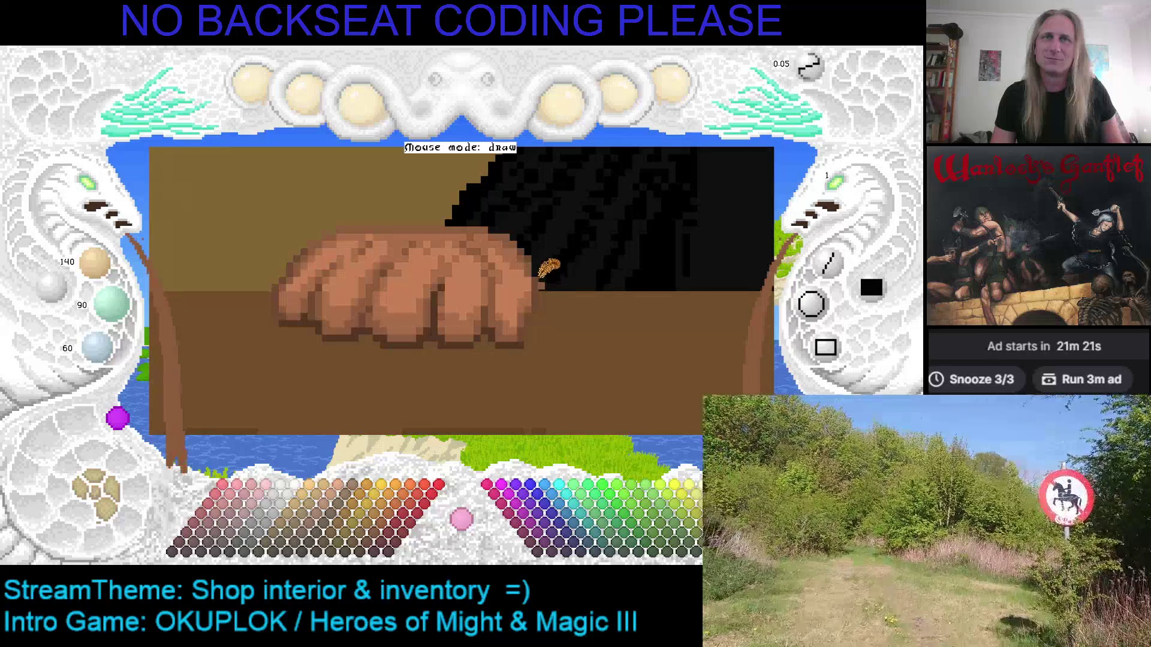
right_click(540, 304)
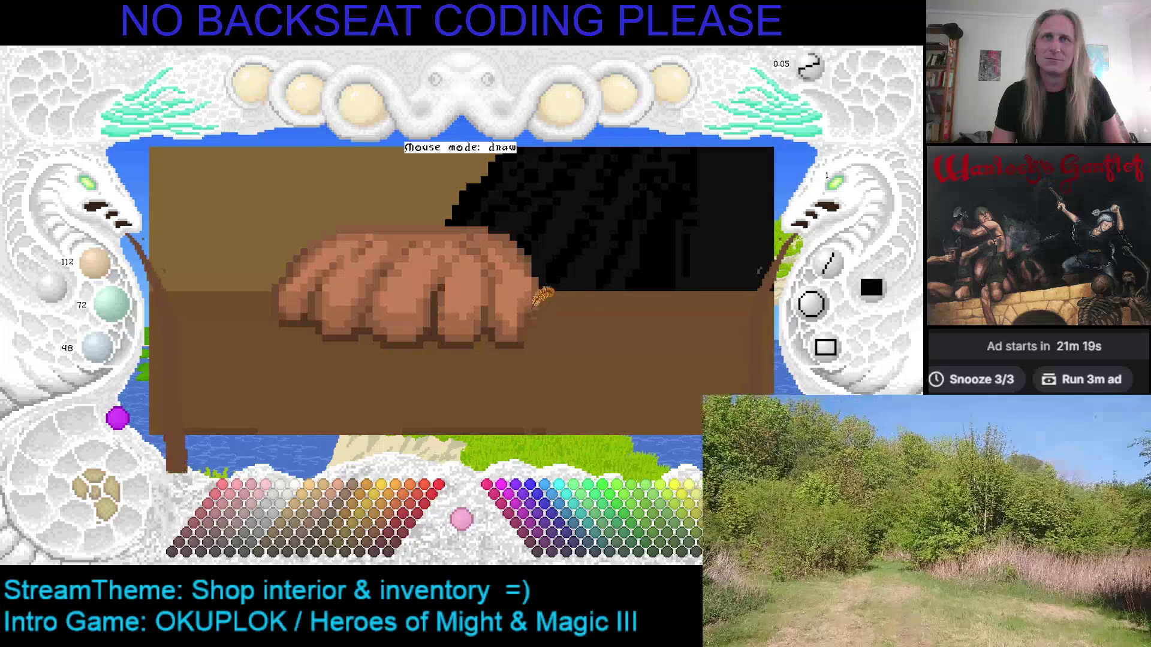
right_click(537, 300)
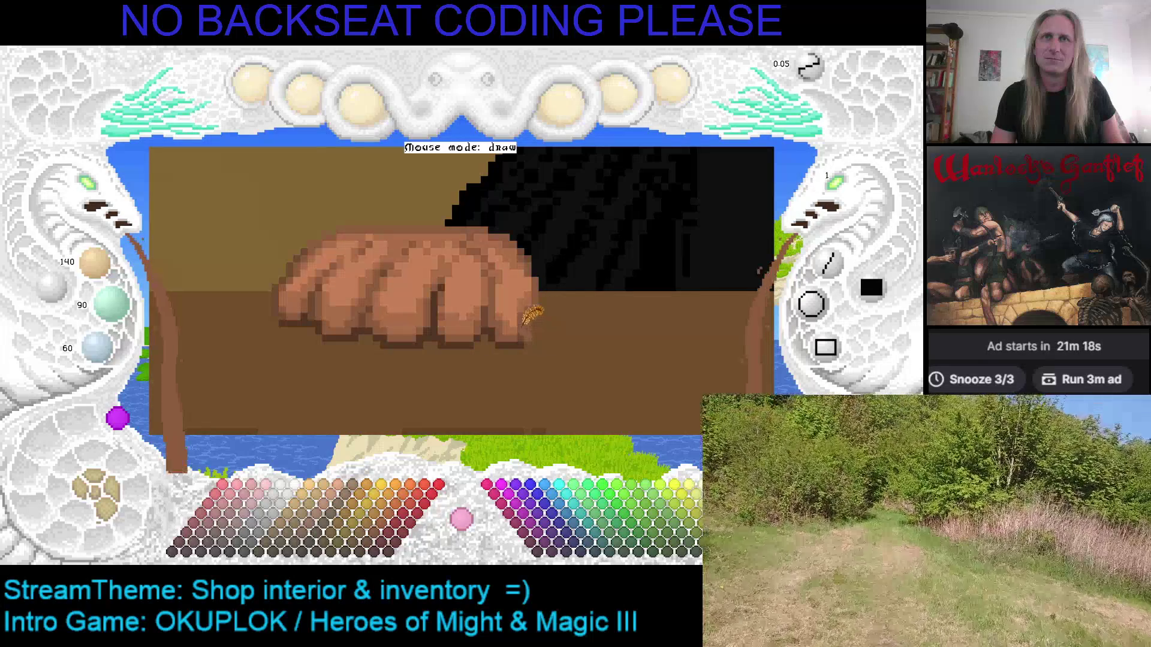
right_click(511, 322)
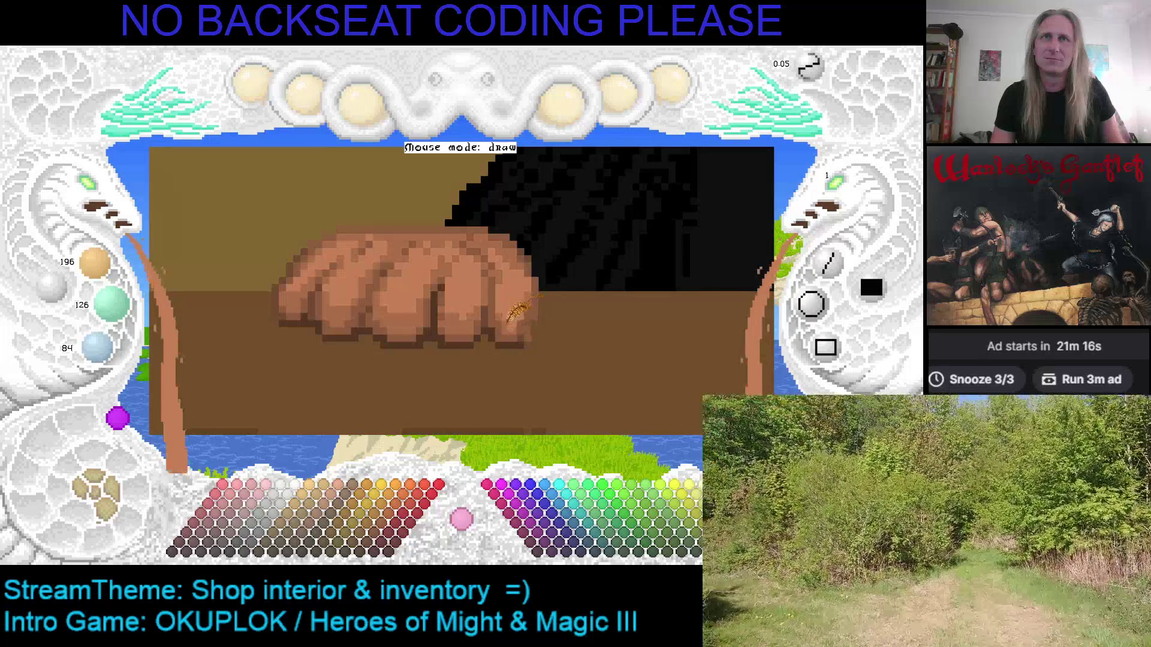
right_click(511, 317)
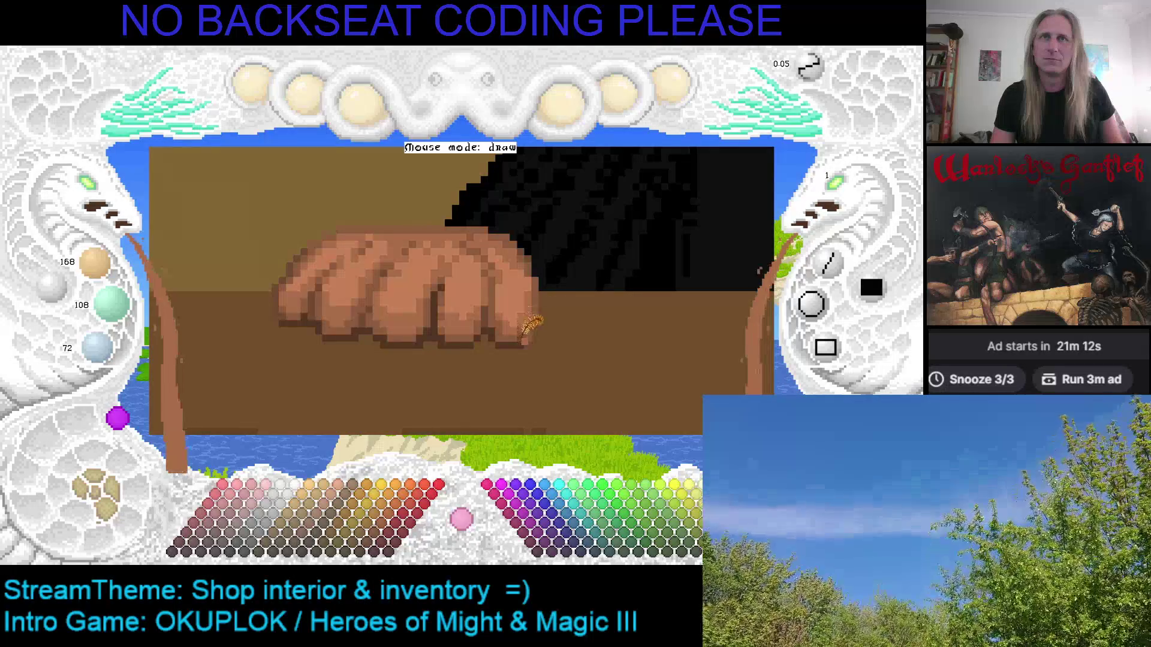
right_click(533, 324)
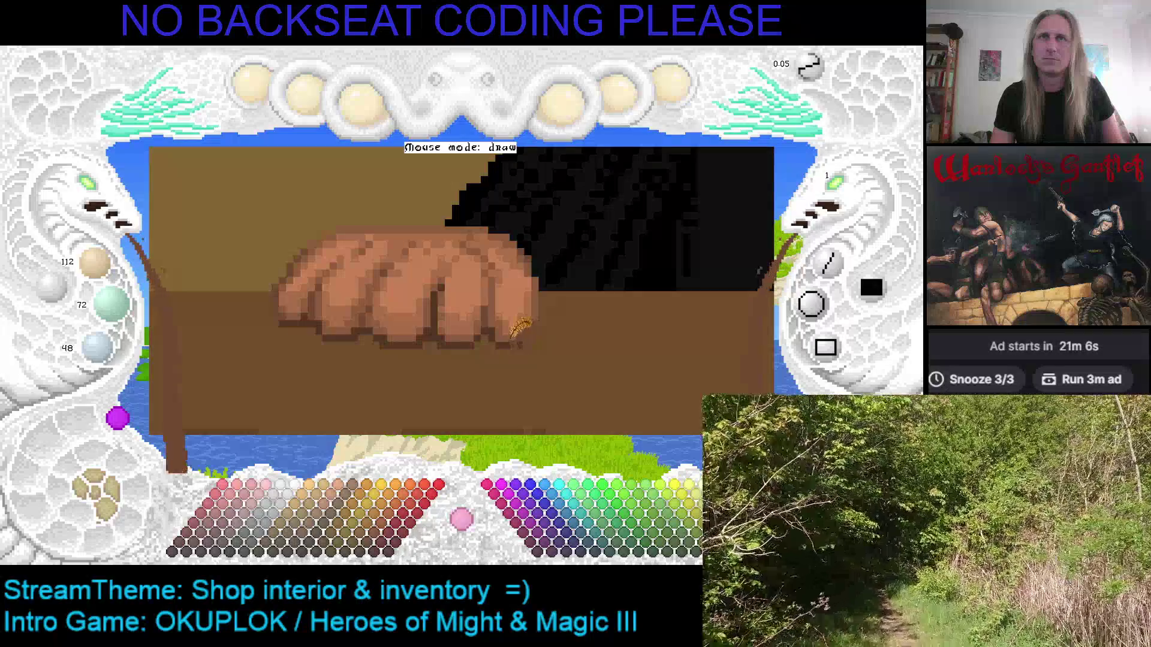
scroll(522, 328, up, 1)
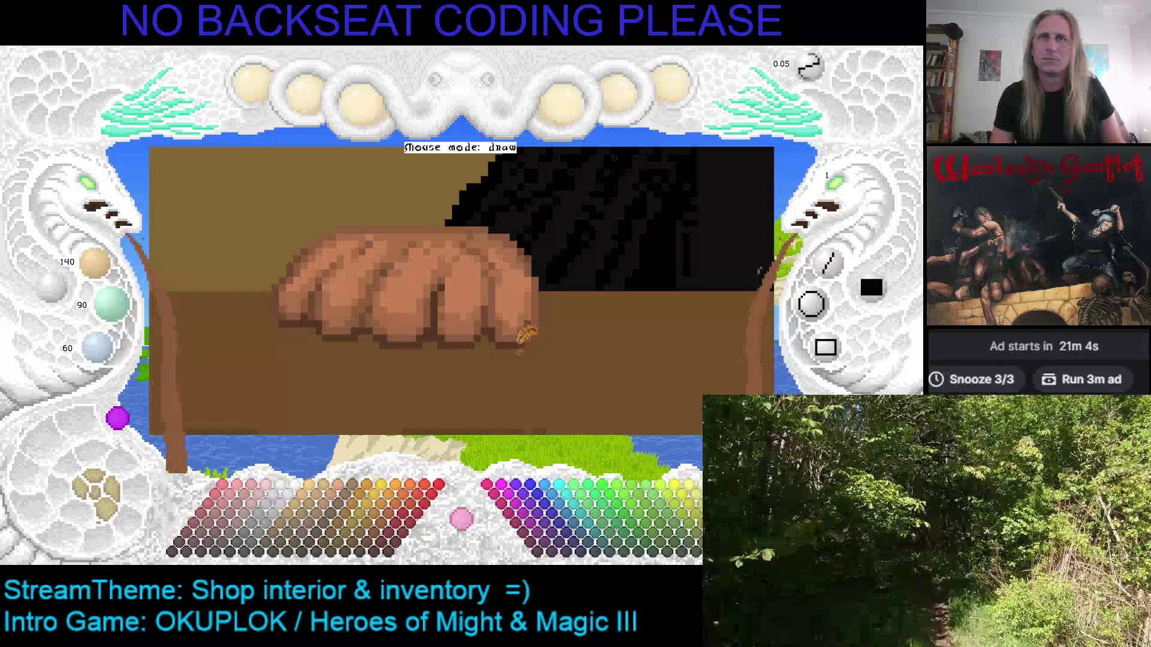
scroll(523, 336, down, 2)
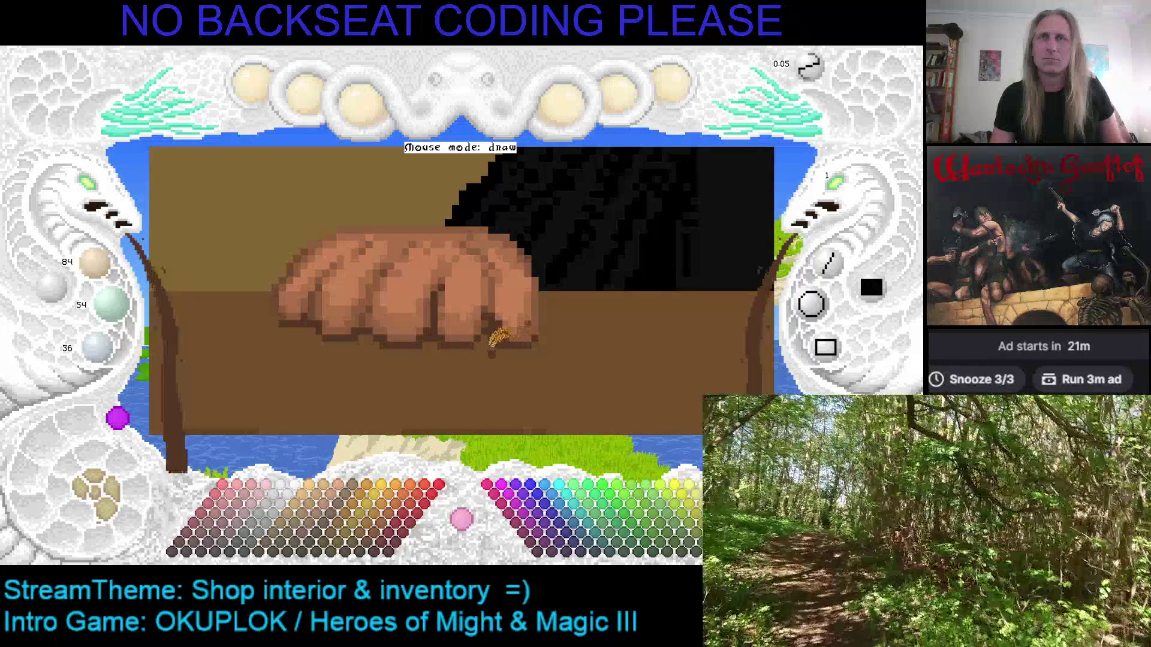
key(c)
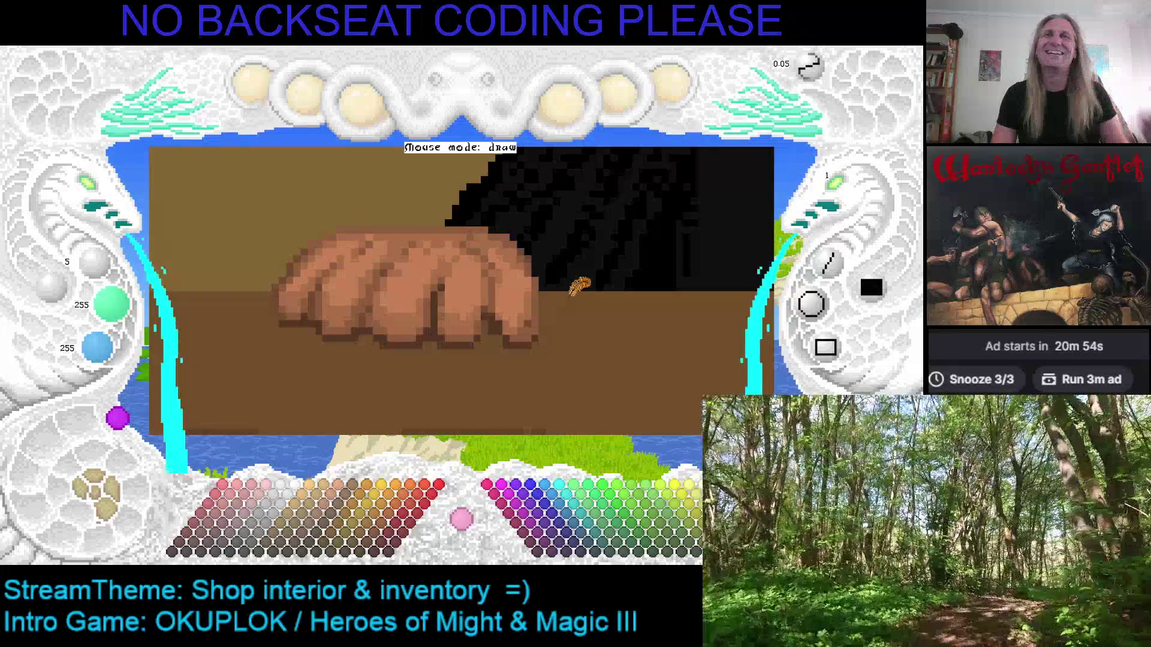
Sample the hand's skin tones and draw a dark brown line down the gap between two fingers.
drag(555, 323, 520, 308)
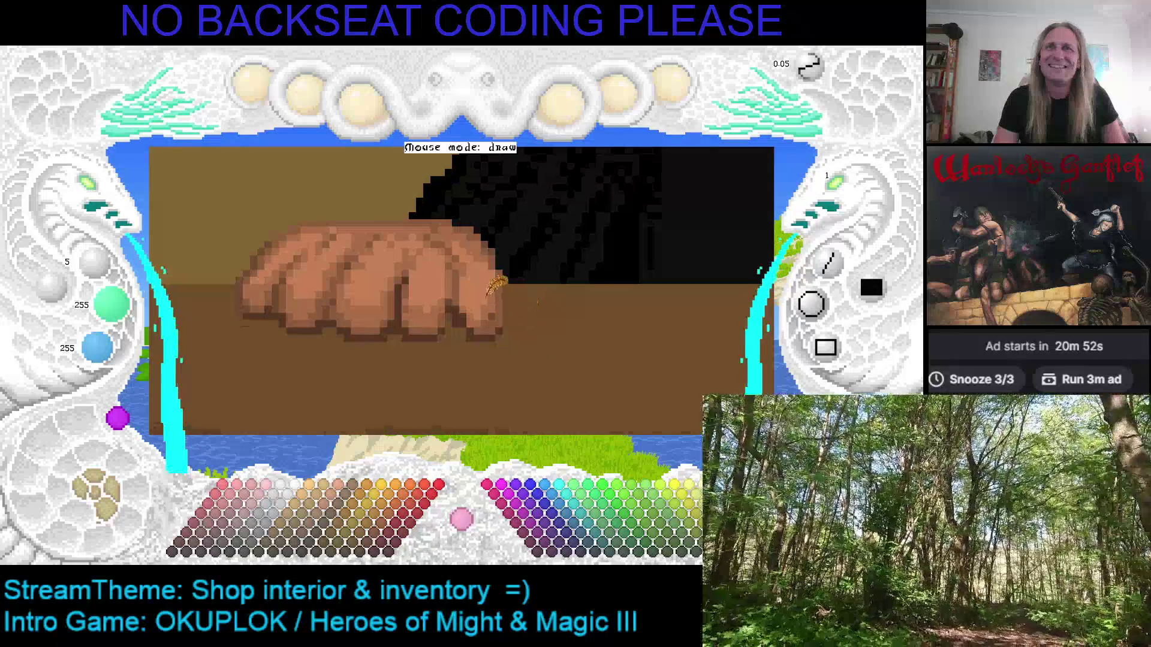
right_click(464, 304)
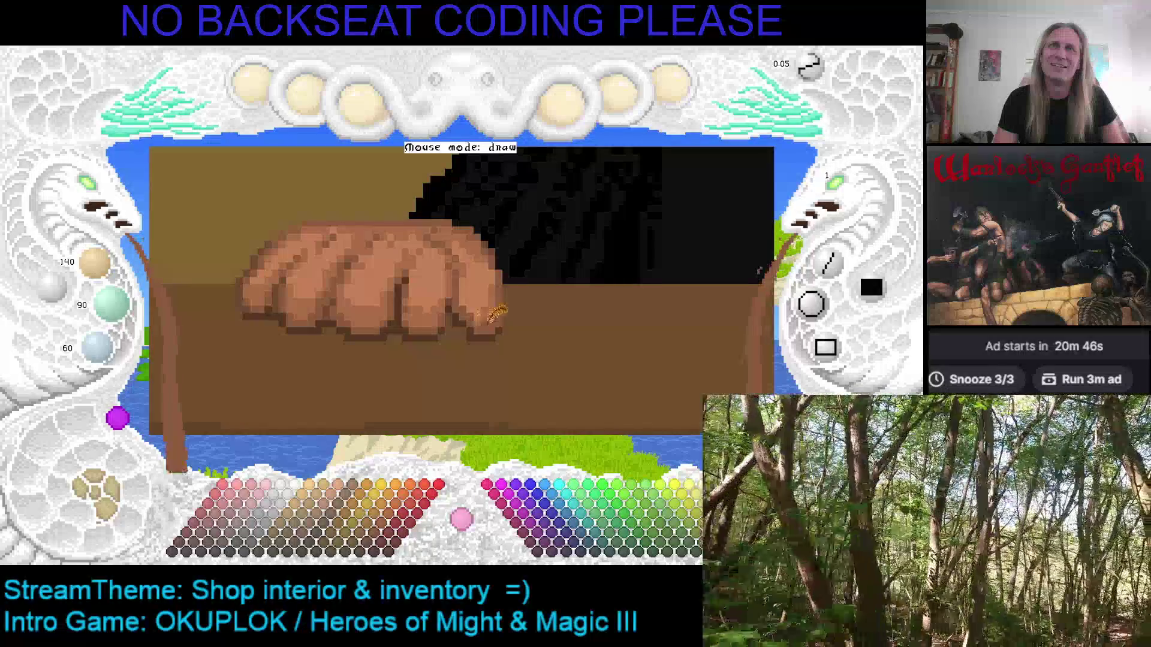
right_click(475, 297)
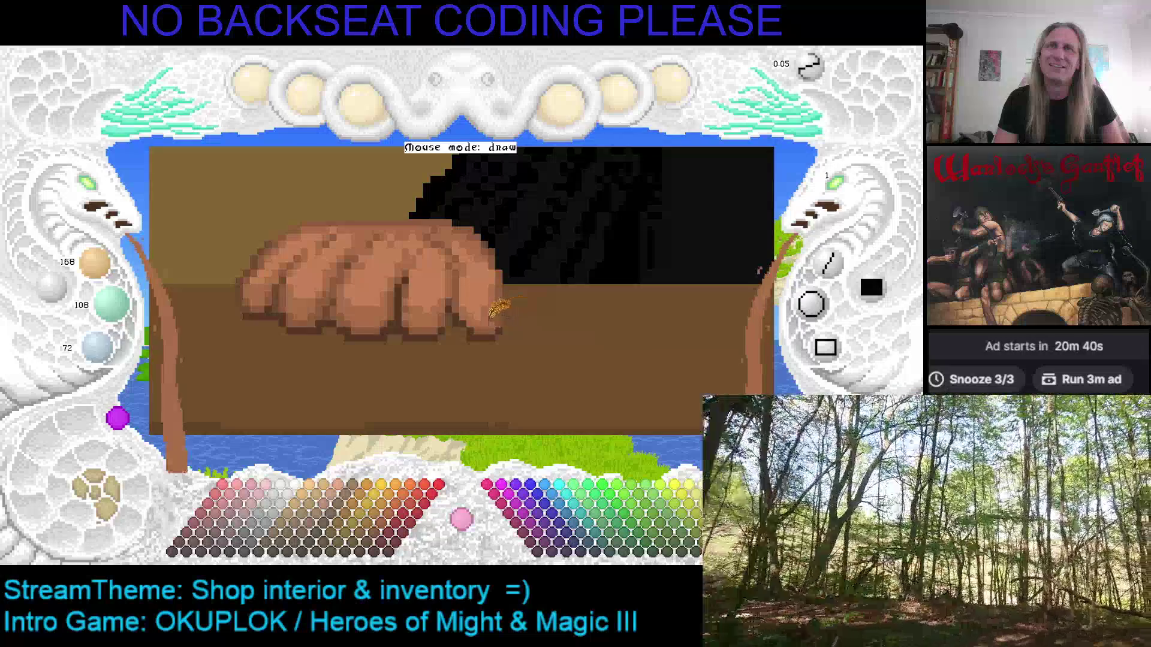
right_click(485, 294)
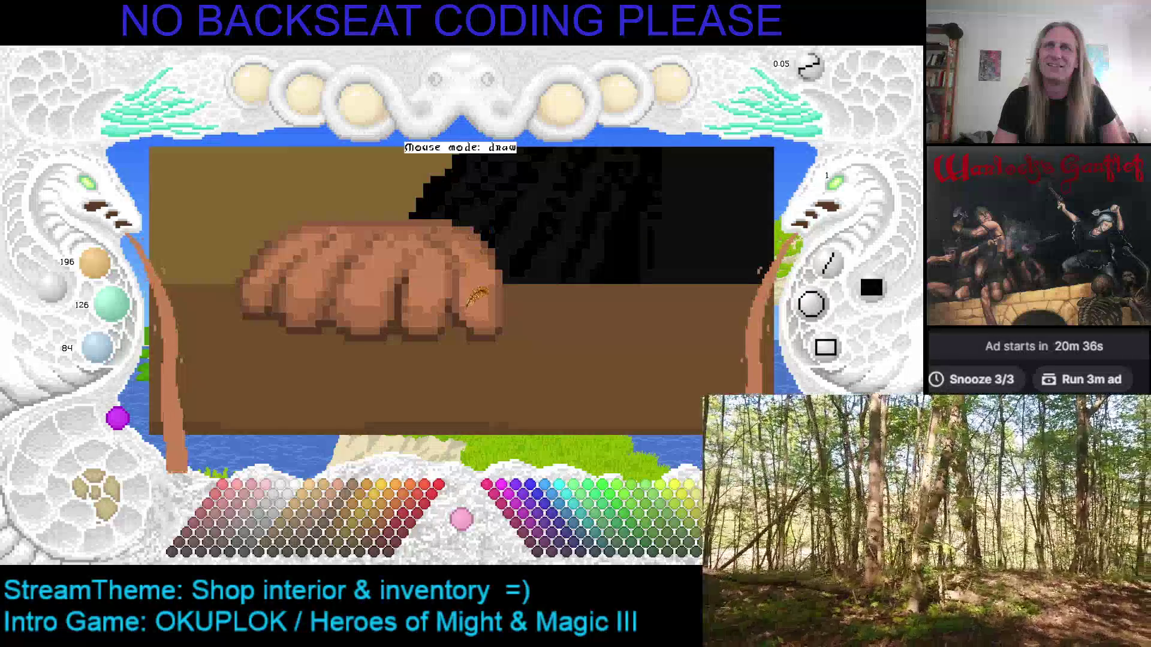
key(r)
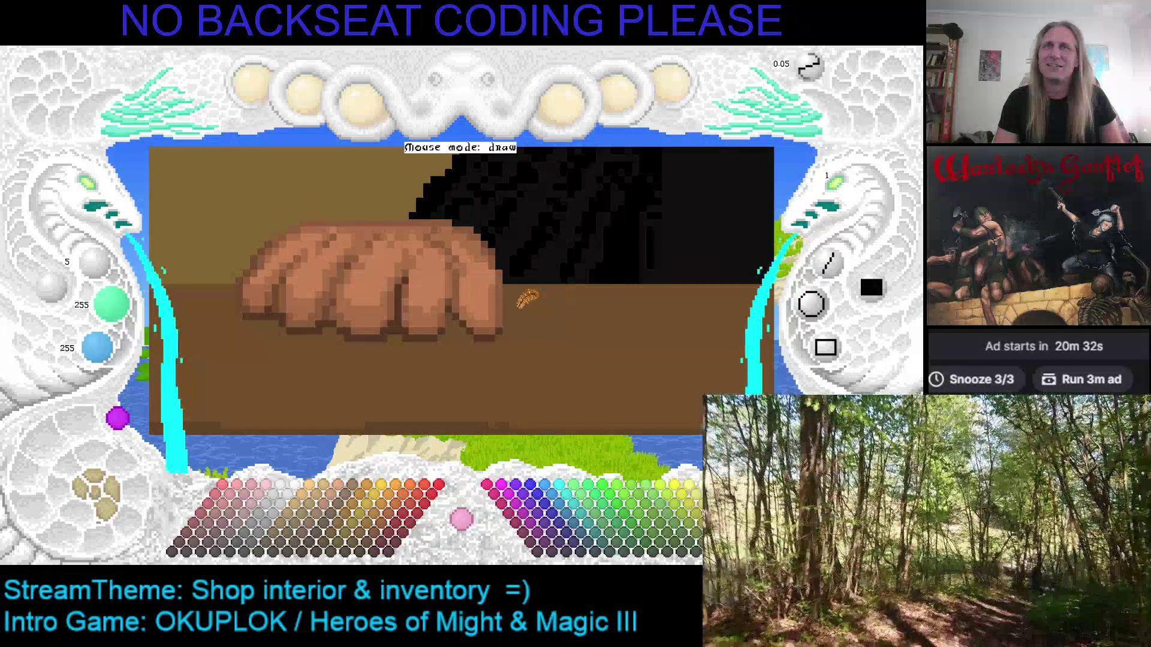
right_click(443, 289)
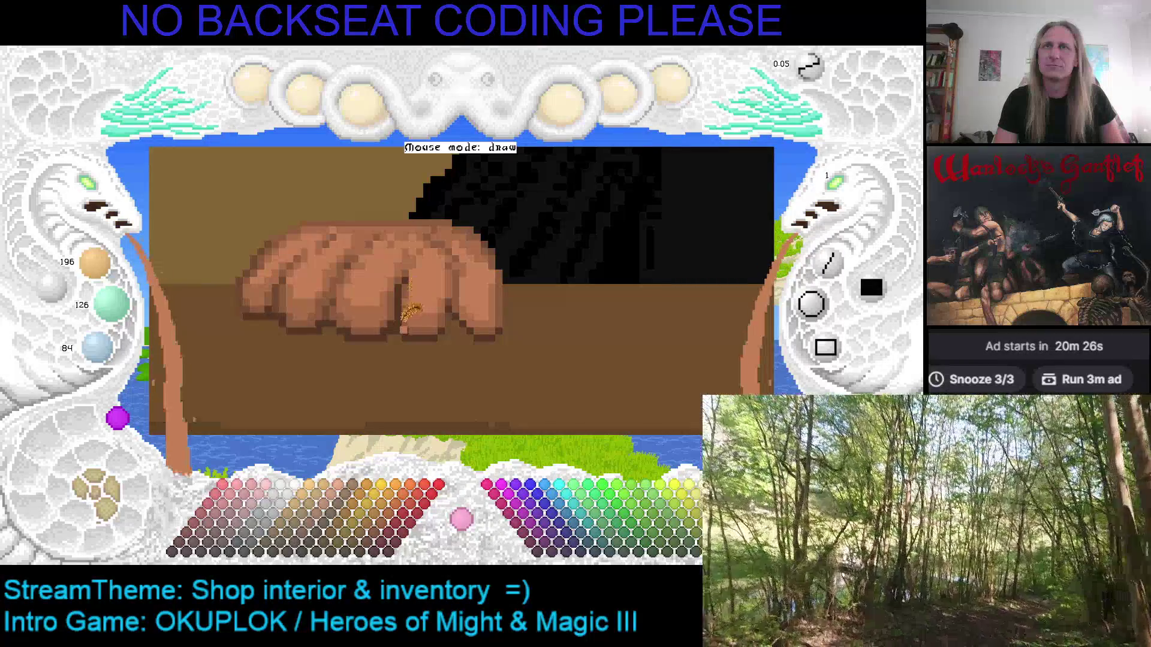
key(x)
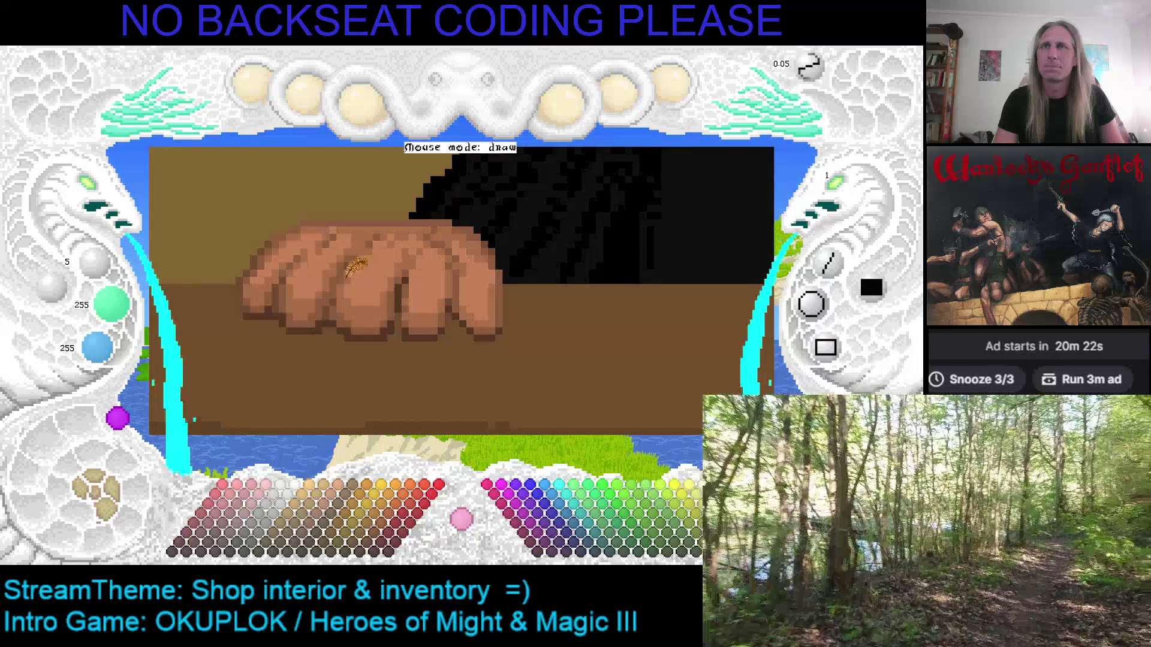
mouse_move(360, 261)
mouse_down()
mouse_move(345, 318)
mouse_move(362, 250)
mouse_move(331, 318)
mouse_up()
right_click(350, 329)
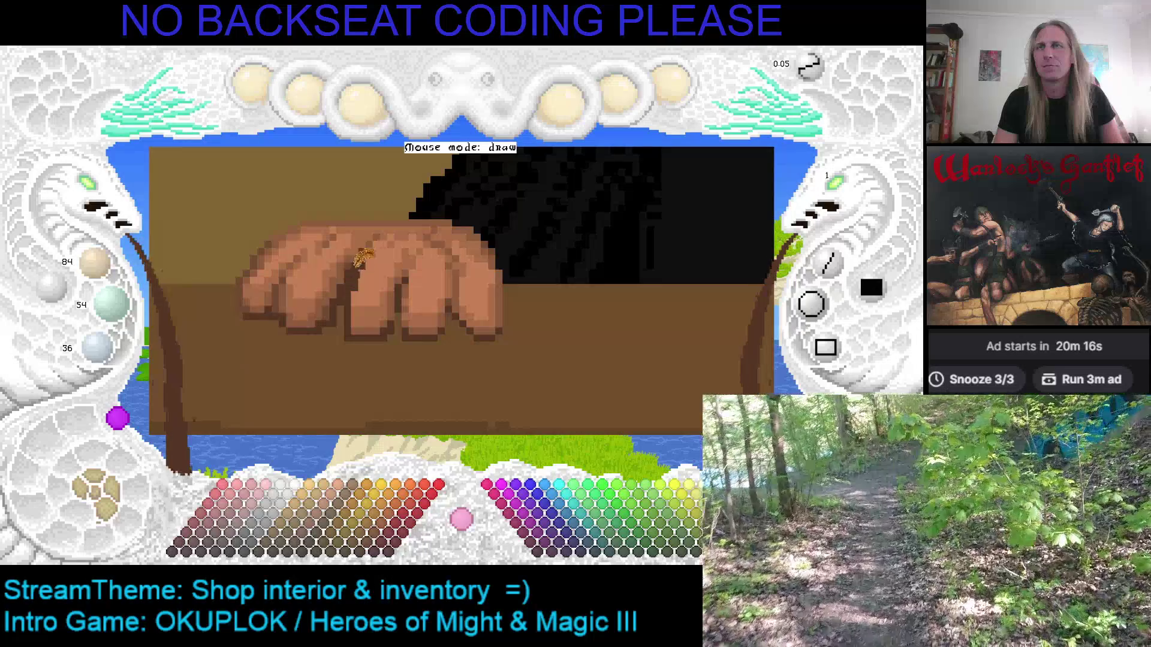
scroll(288, 287, up, 1)
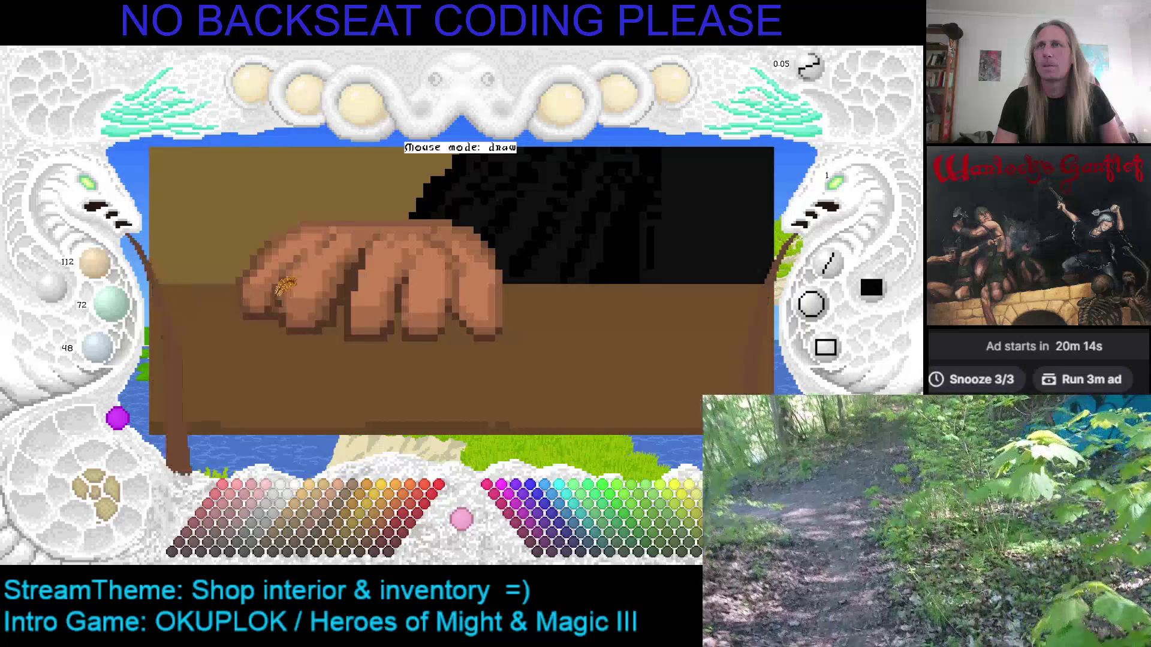
Shade a dark line across the fingers, then pick up the hand's light skin brown.
mouse_move(286, 293)
mouse_down()
mouse_move(326, 228)
mouse_move(291, 300)
mouse_move(327, 257)
mouse_move(282, 276)
mouse_move(265, 258)
mouse_up()
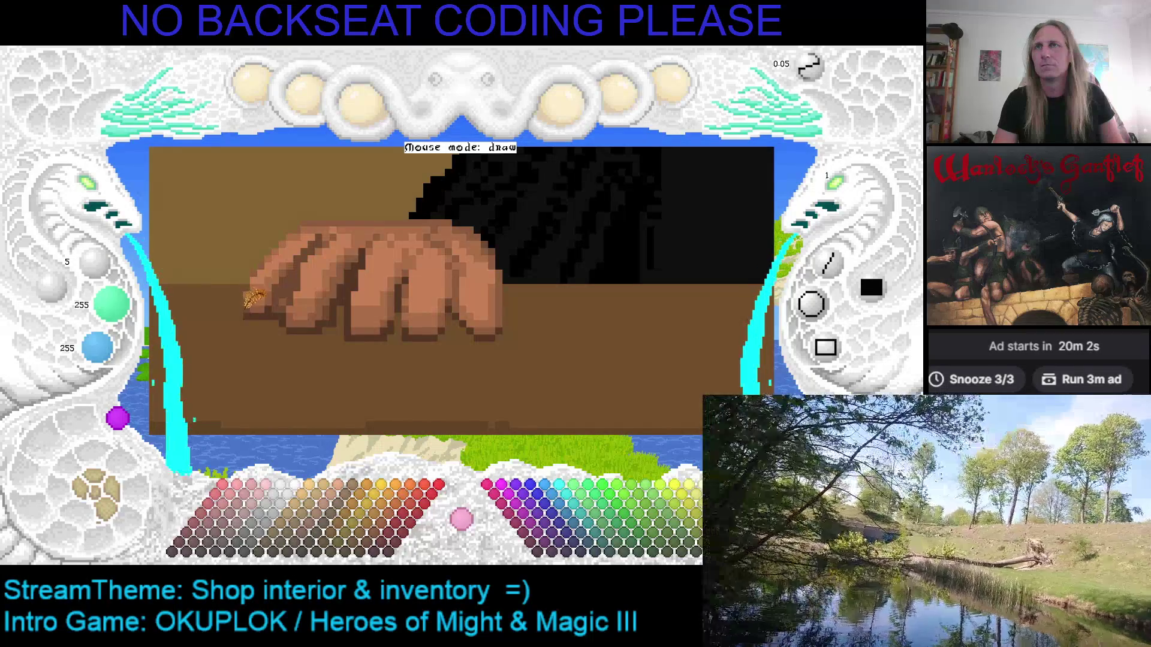
right_click(249, 311)
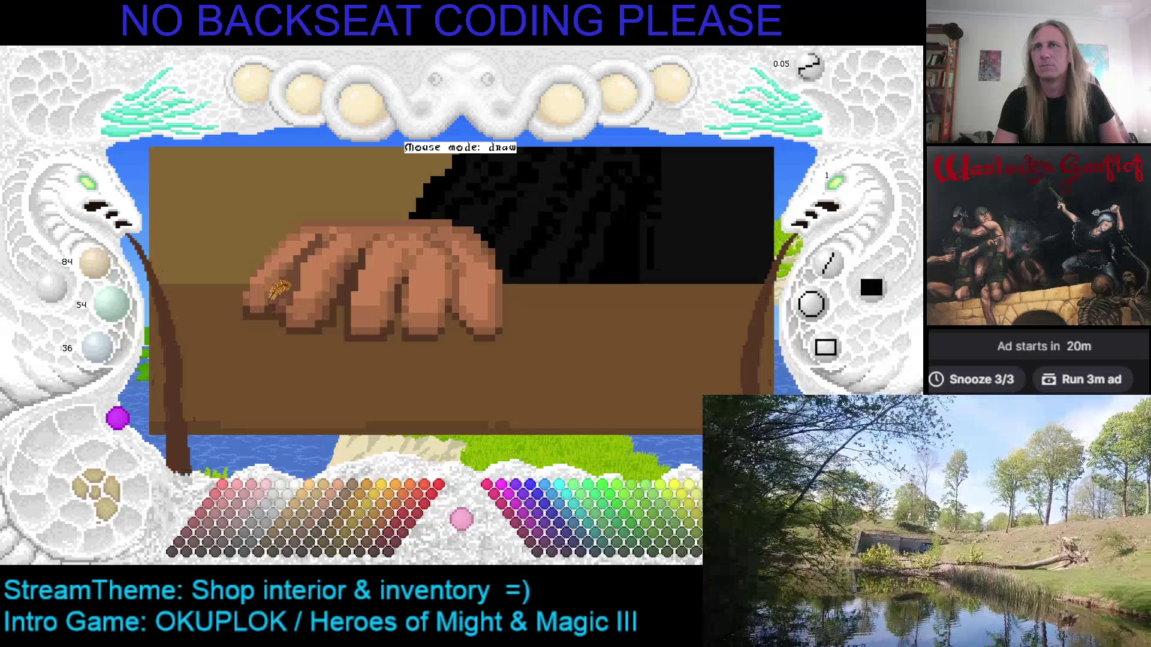
right_click(250, 303)
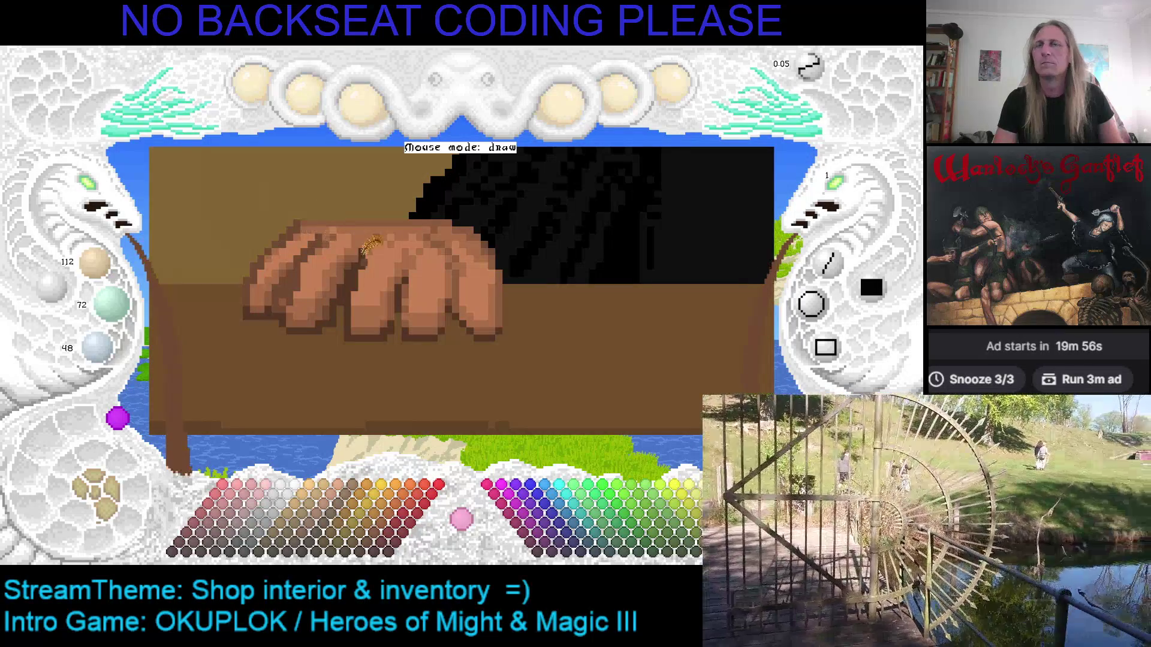
right_click(376, 236)
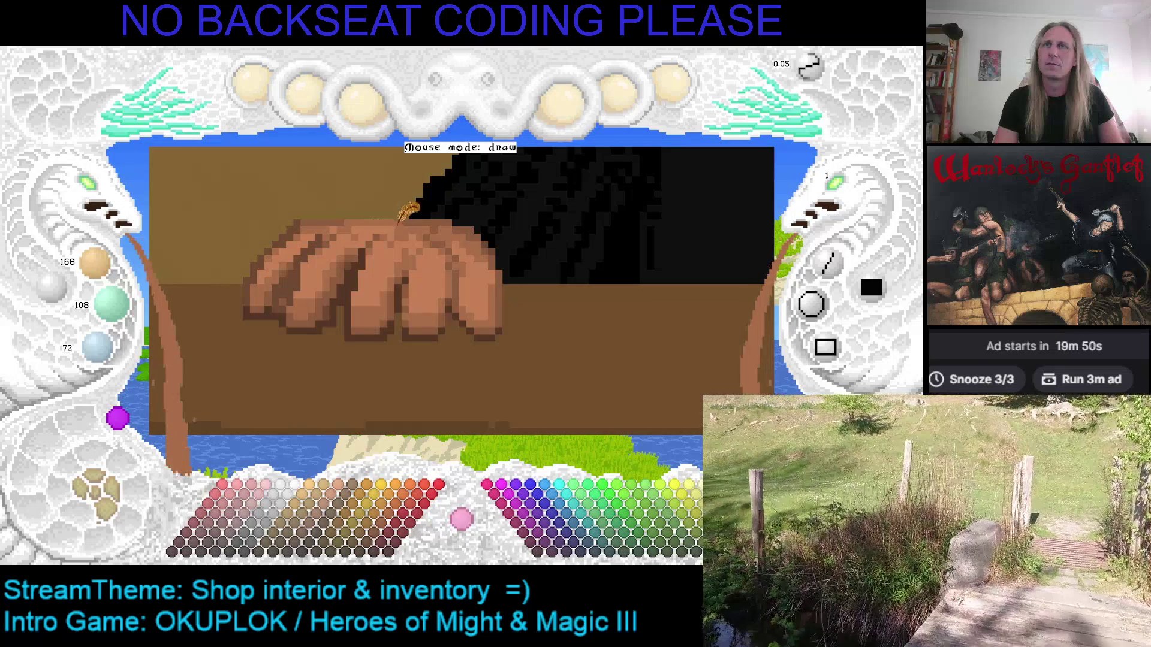
scroll(405, 219, down, 1)
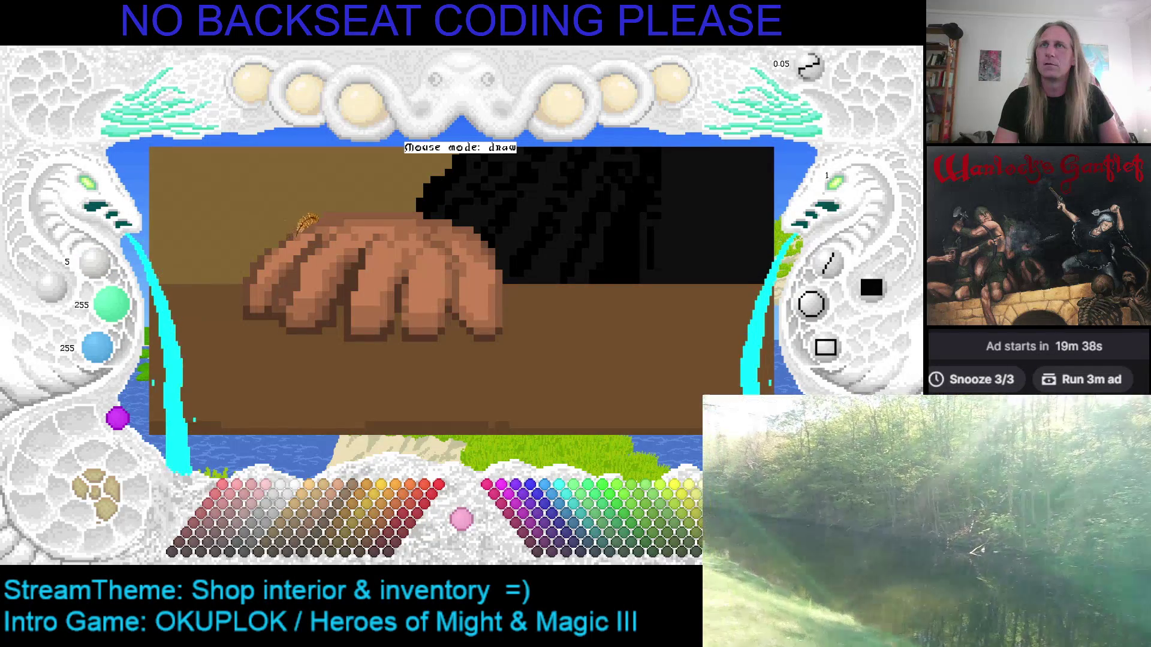
Alternate between sampling the hand's medium skin brown and light skin tone.
right_click(306, 218)
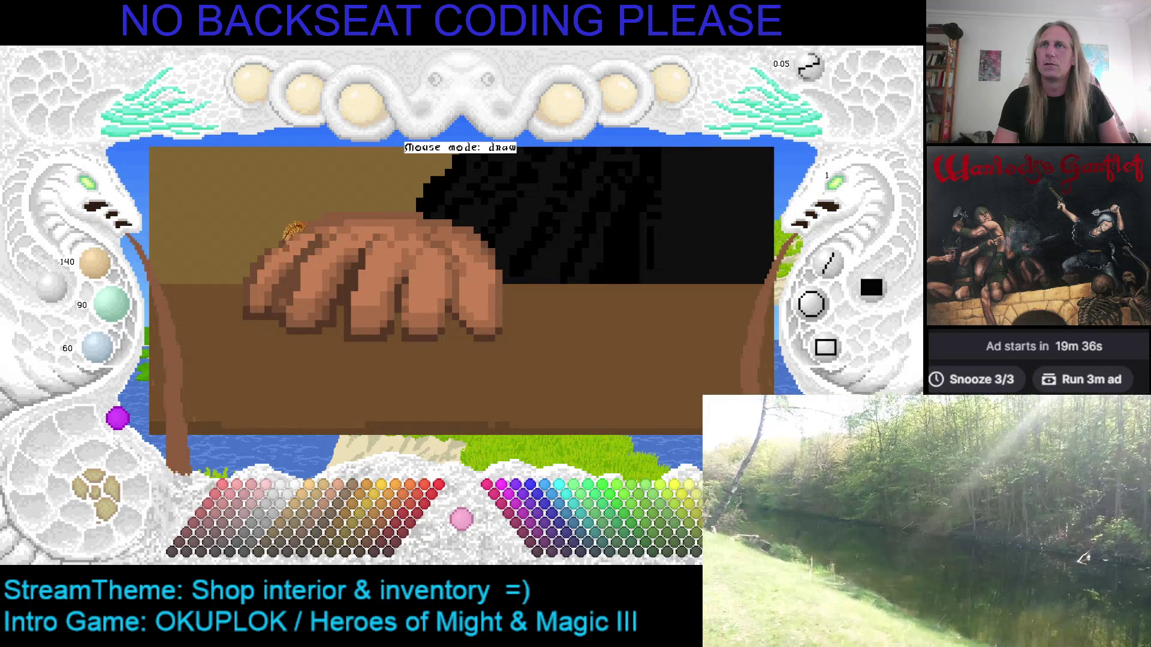
right_click(277, 240)
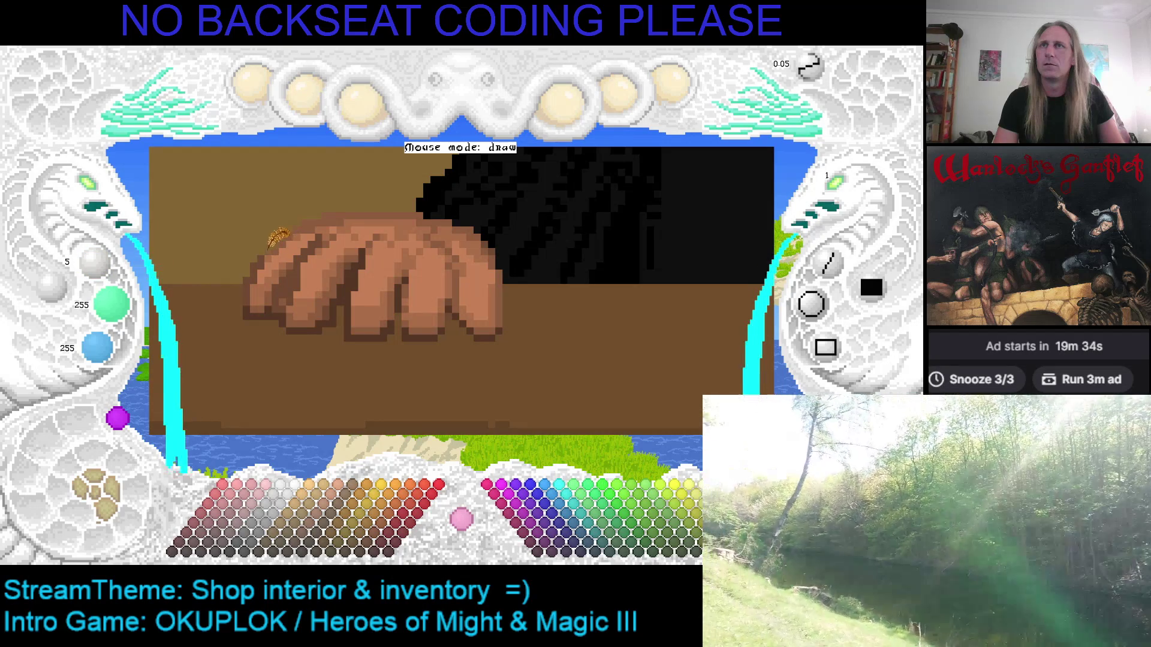
right_click(283, 239)
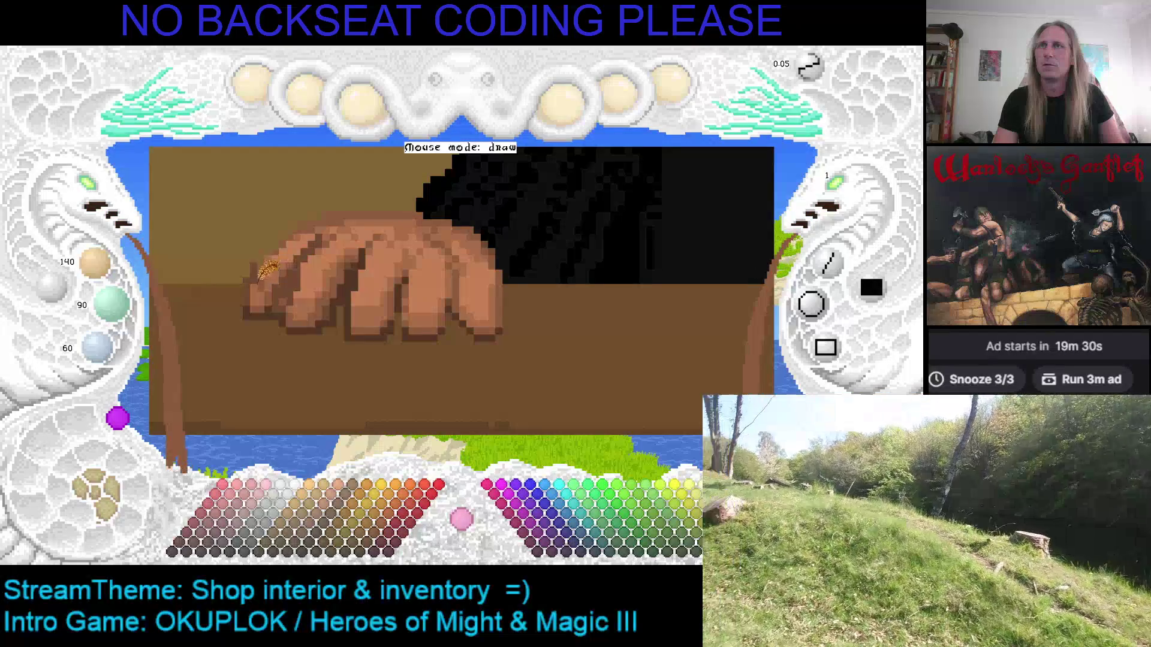
right_click(276, 231)
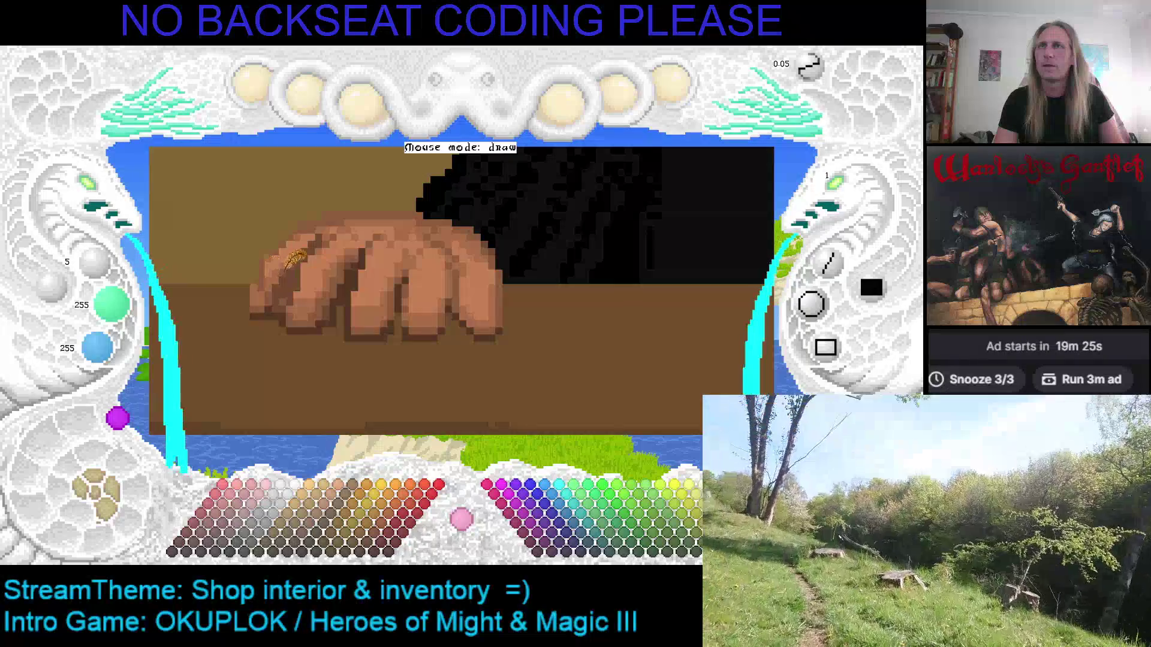
right_click(312, 258)
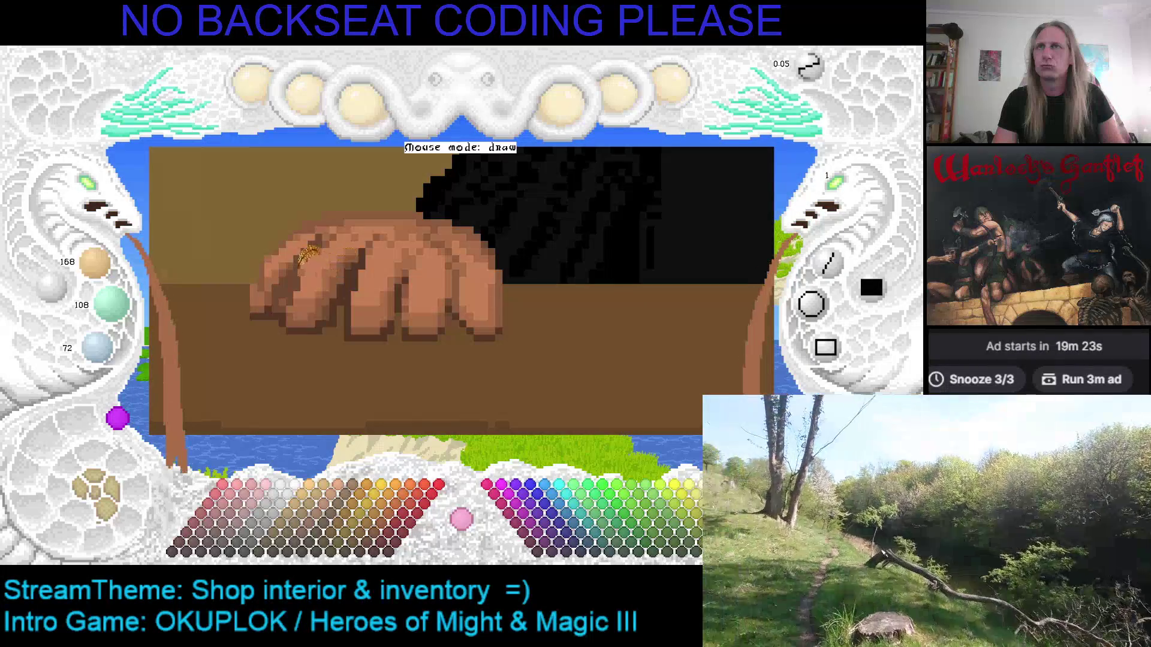
right_click(319, 264)
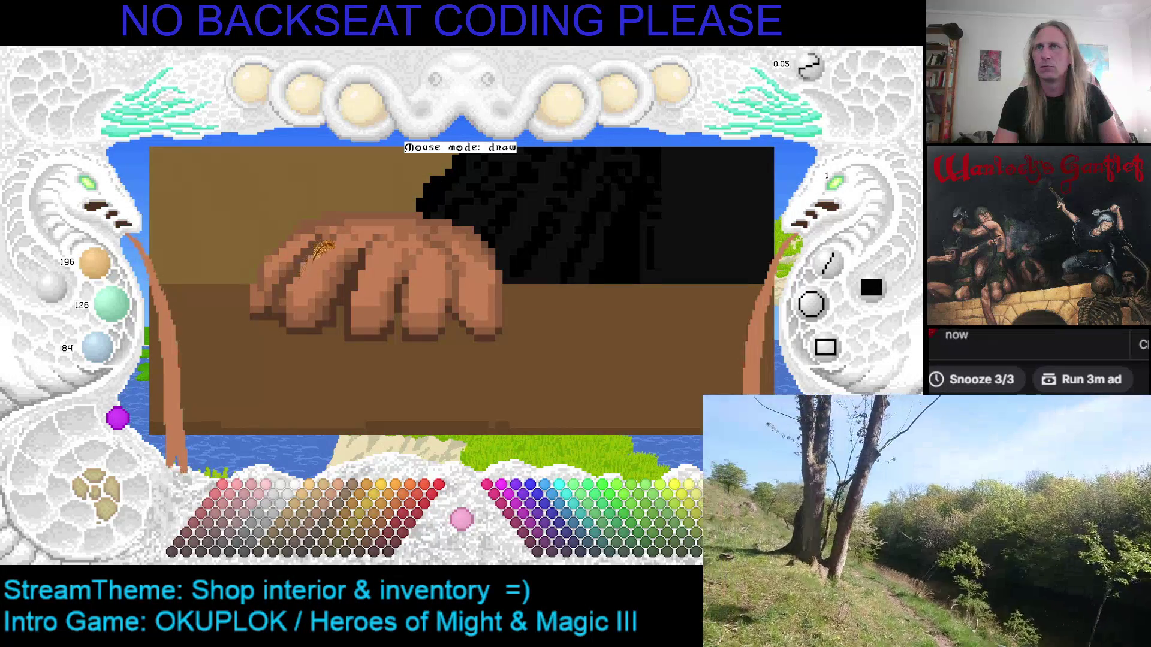
right_click(318, 240)
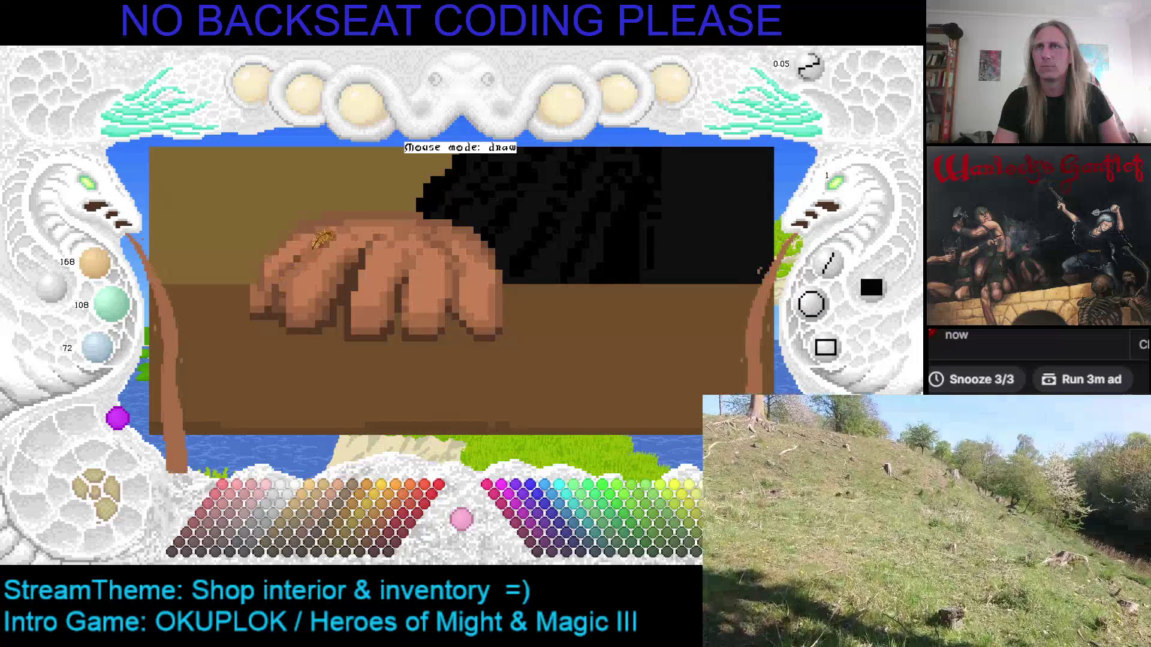
right_click(339, 231)
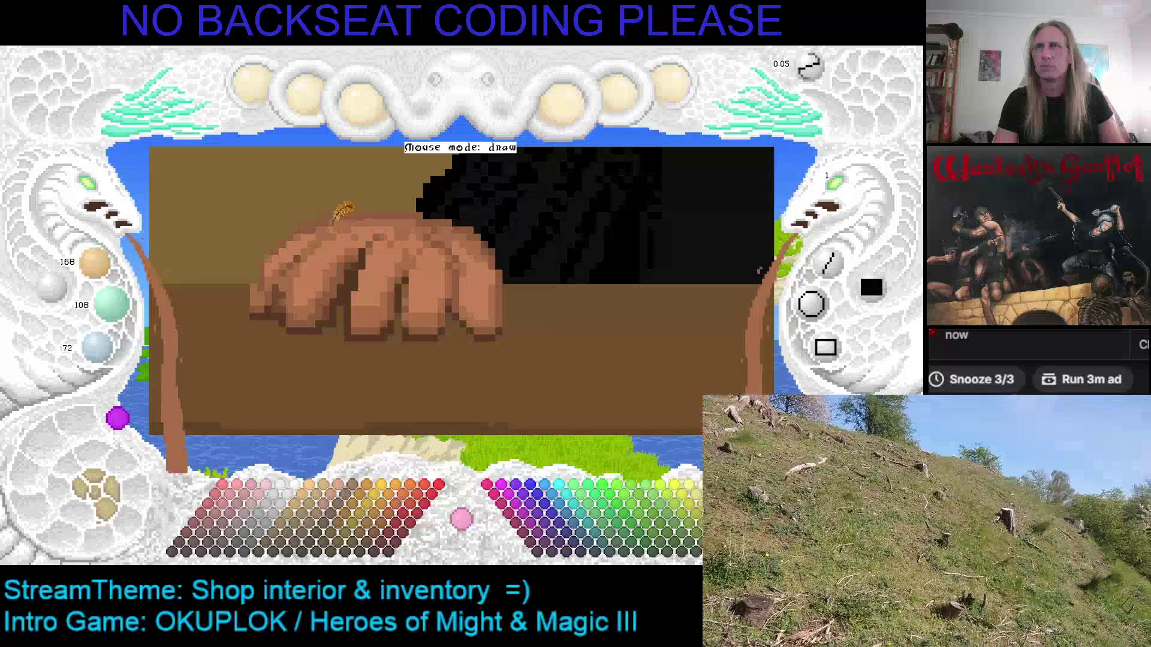
right_click(359, 222)
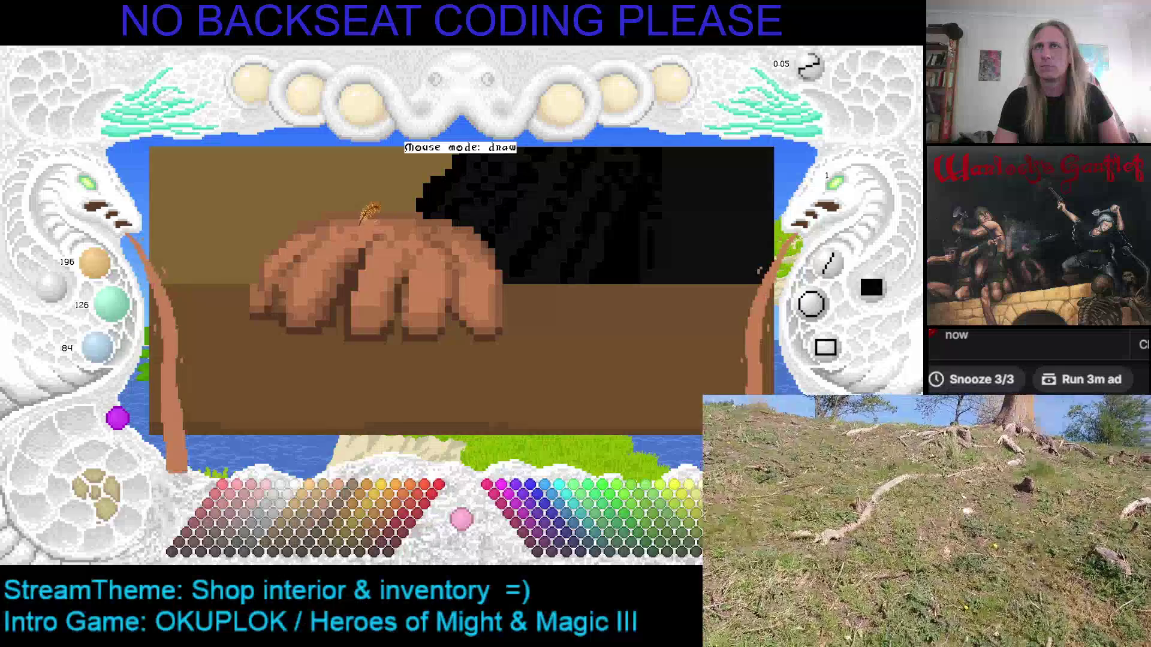
right_click(415, 213)
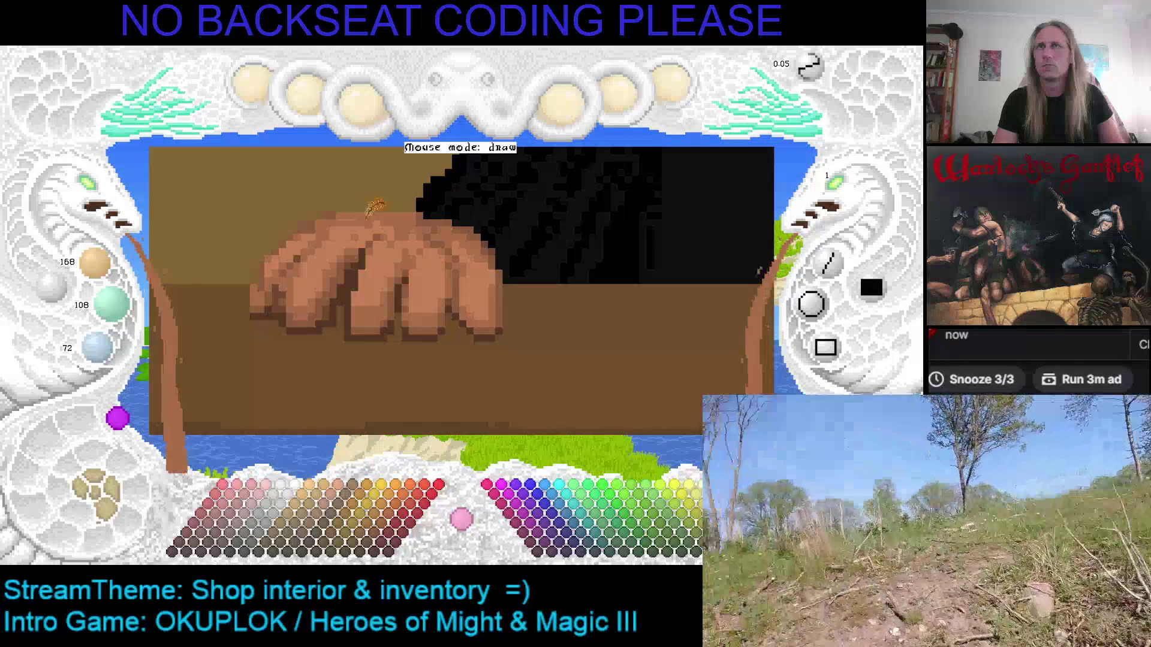
right_click(423, 231)
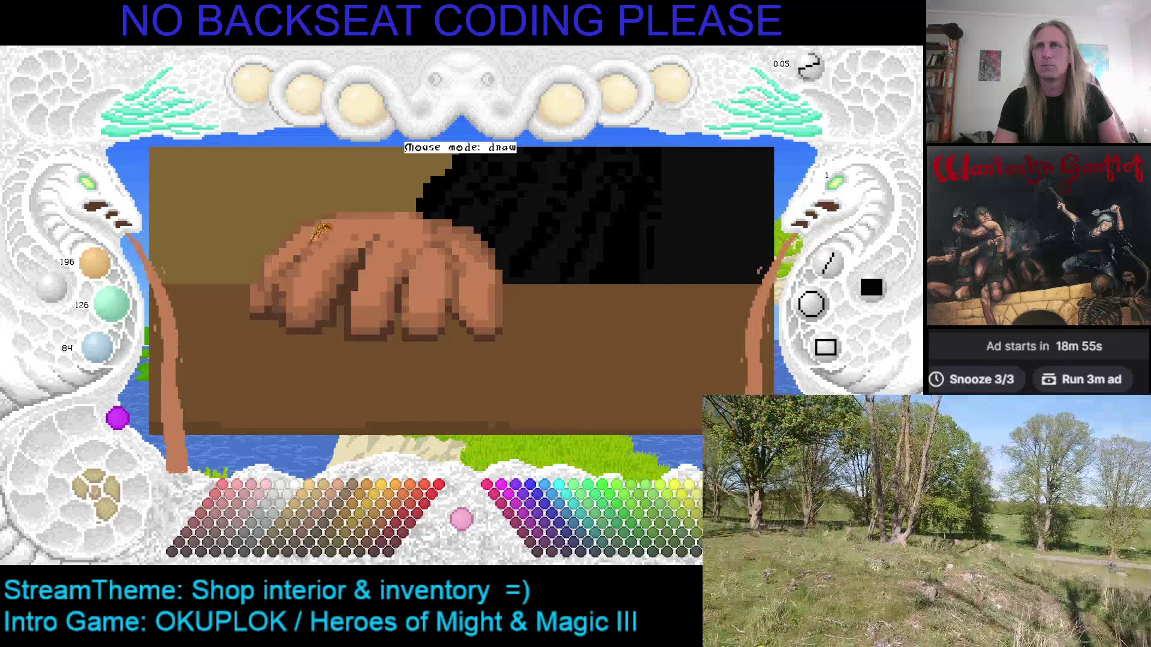
right_click(312, 240)
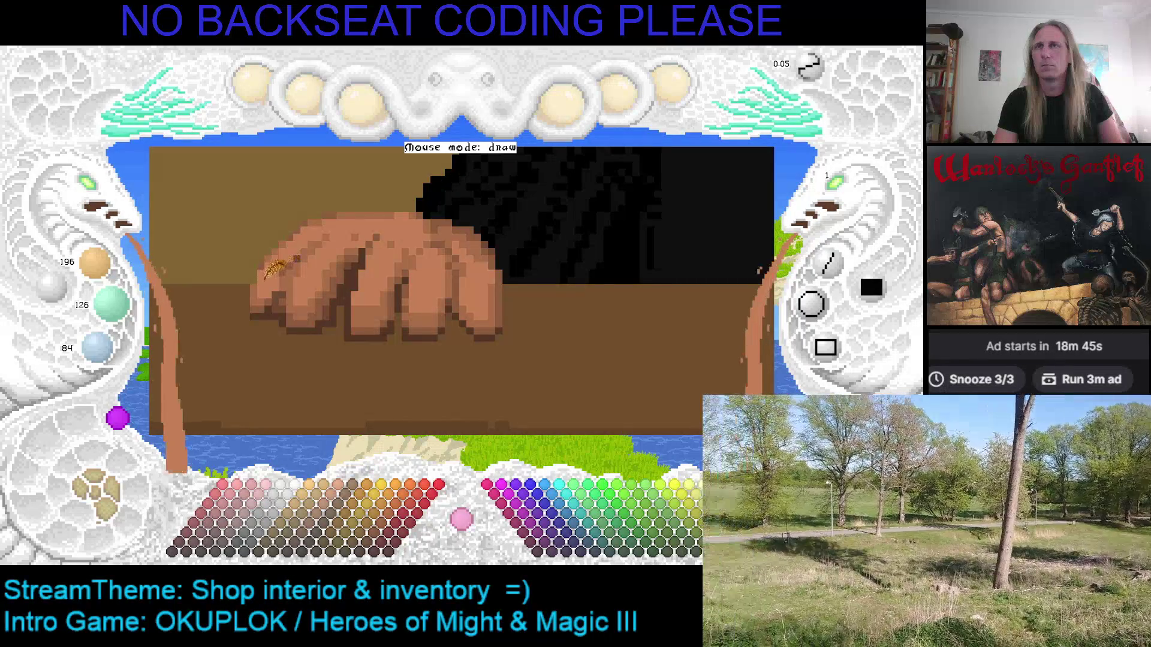
Sample the hand's dark shadow browns, undoing one change and swapping back to dark brown.
key(c)
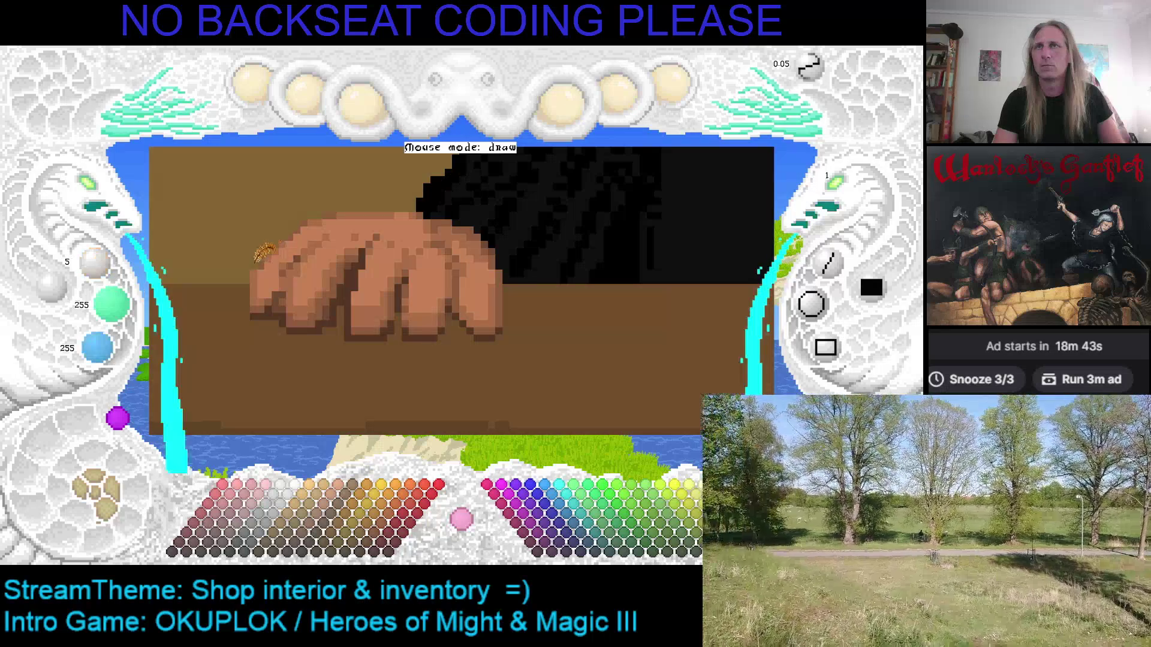
right_click(264, 258)
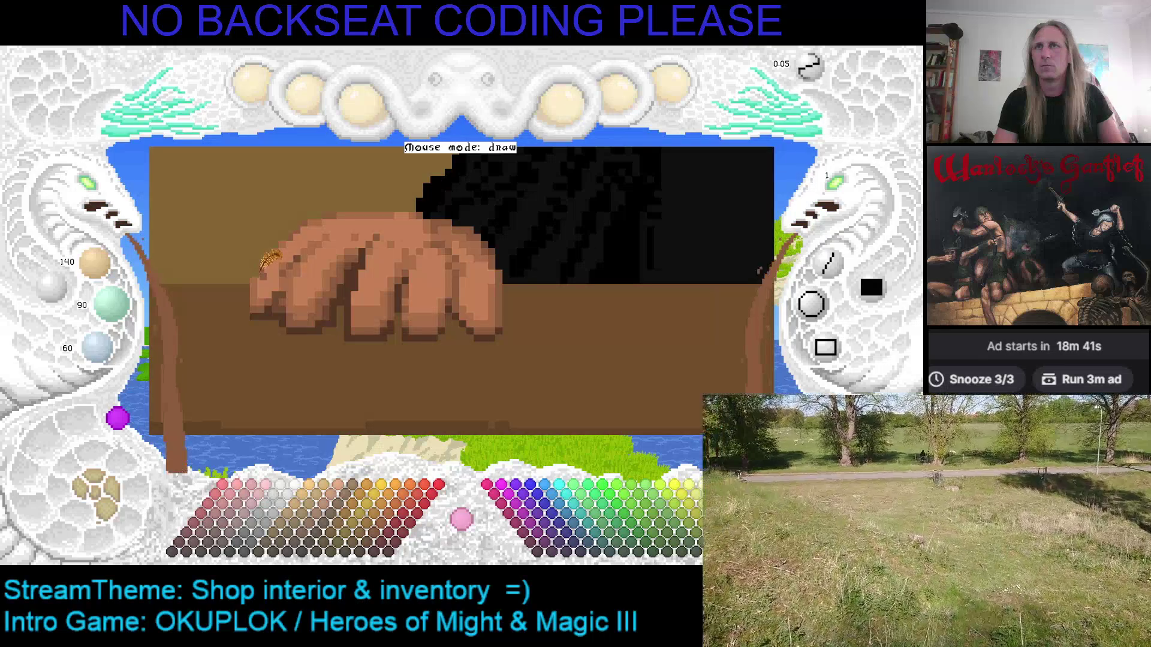
scroll(268, 262, up, 1)
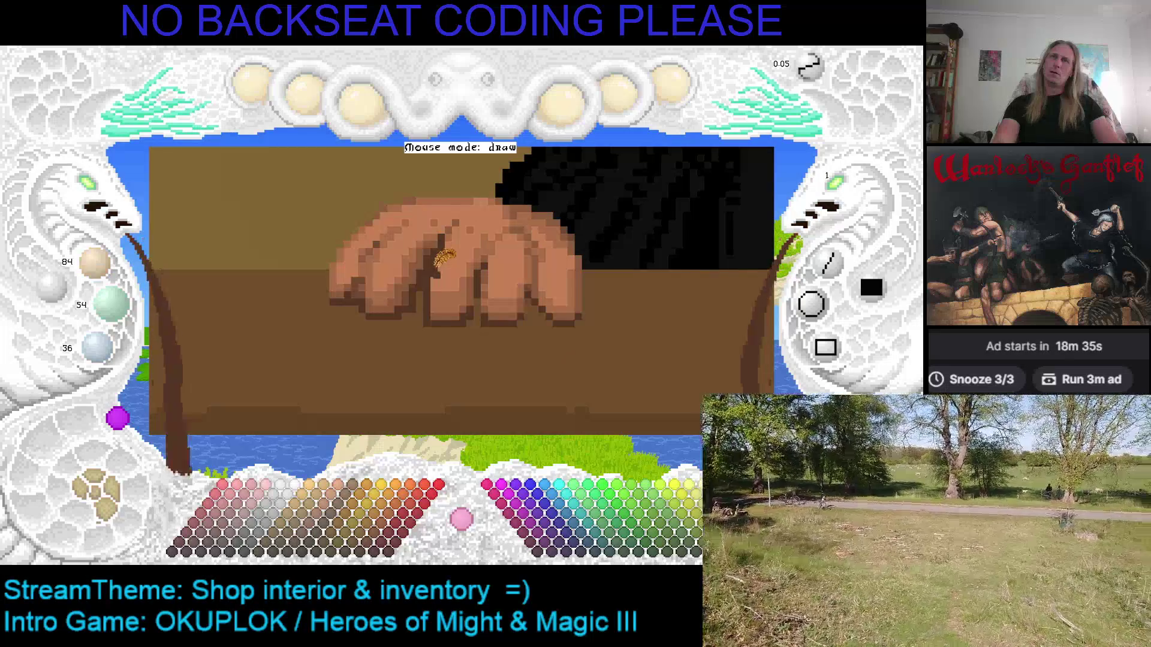
scroll(480, 274, down, 1)
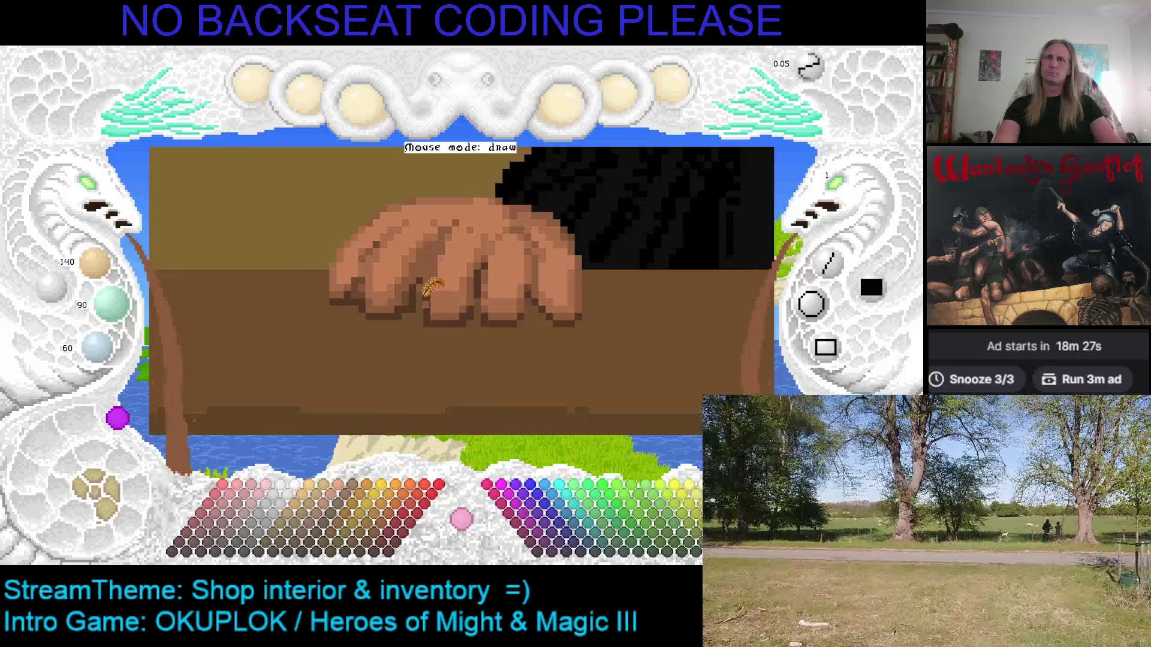
scroll(420, 285, down, 1)
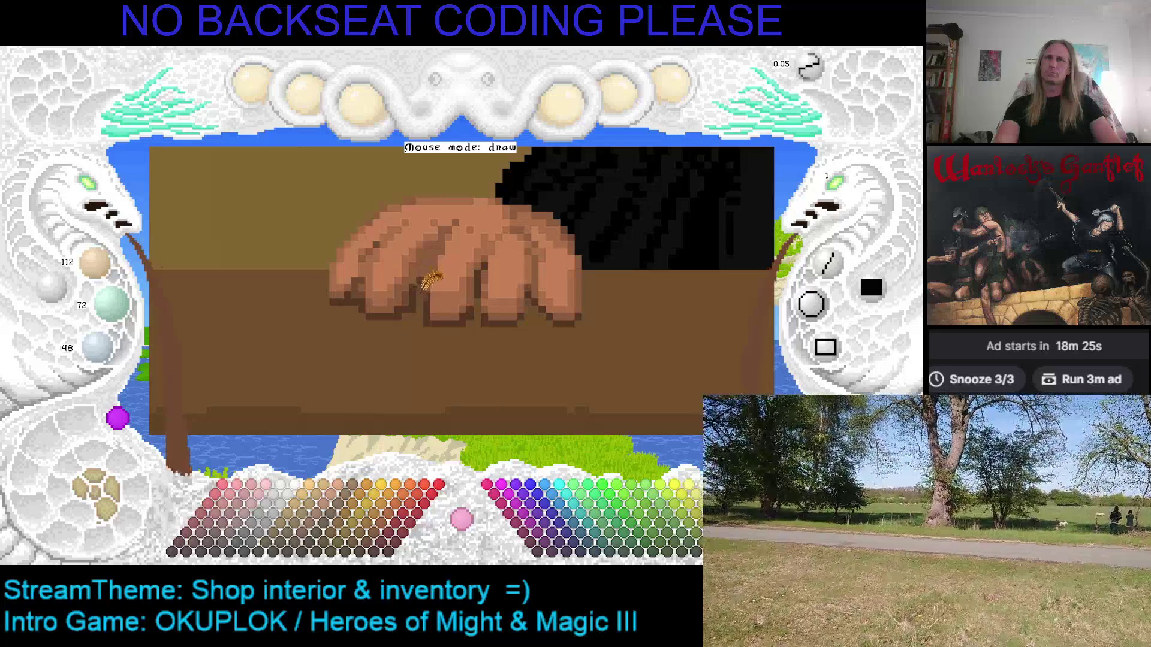
key(c)
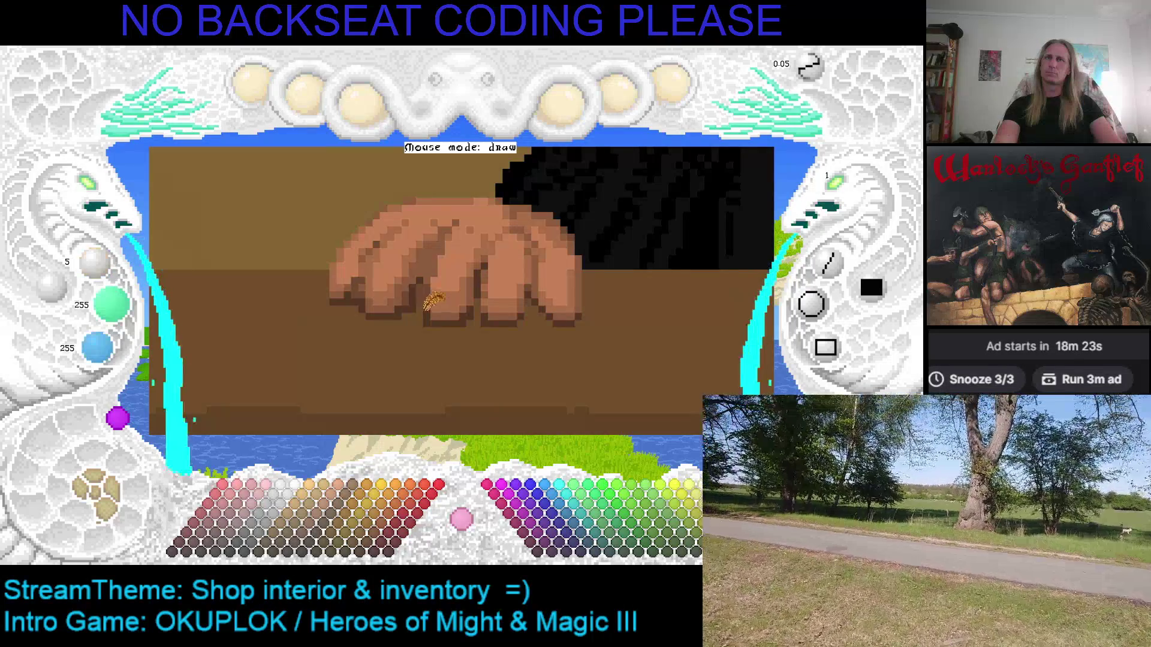
right_click(431, 307)
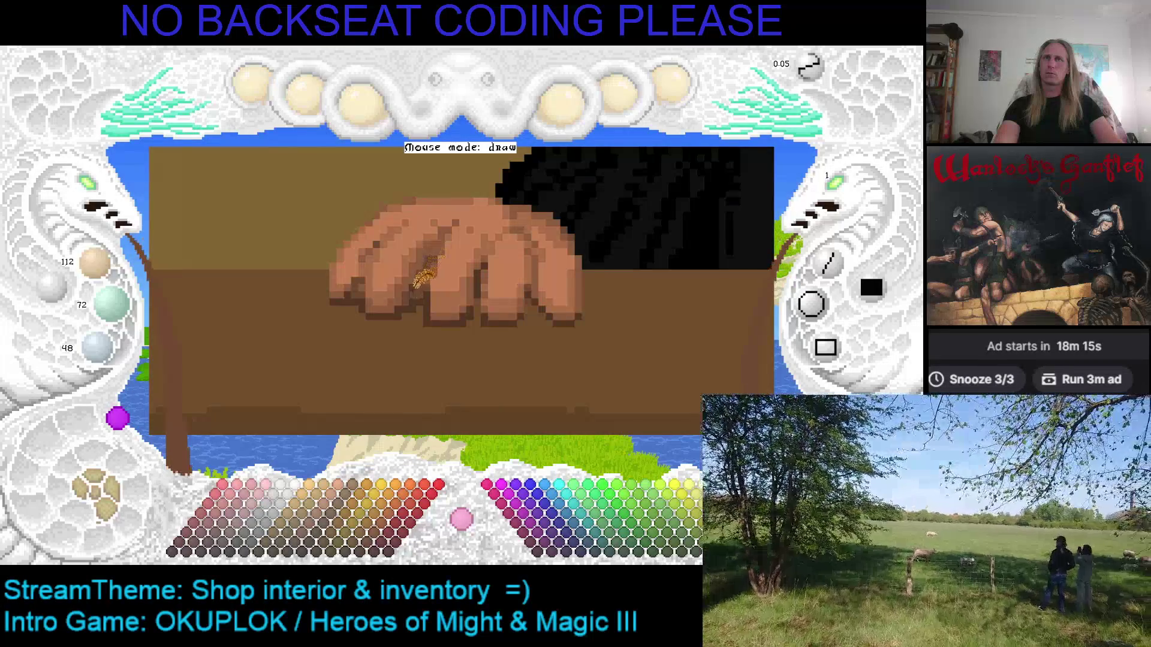
key(ctrl+z)
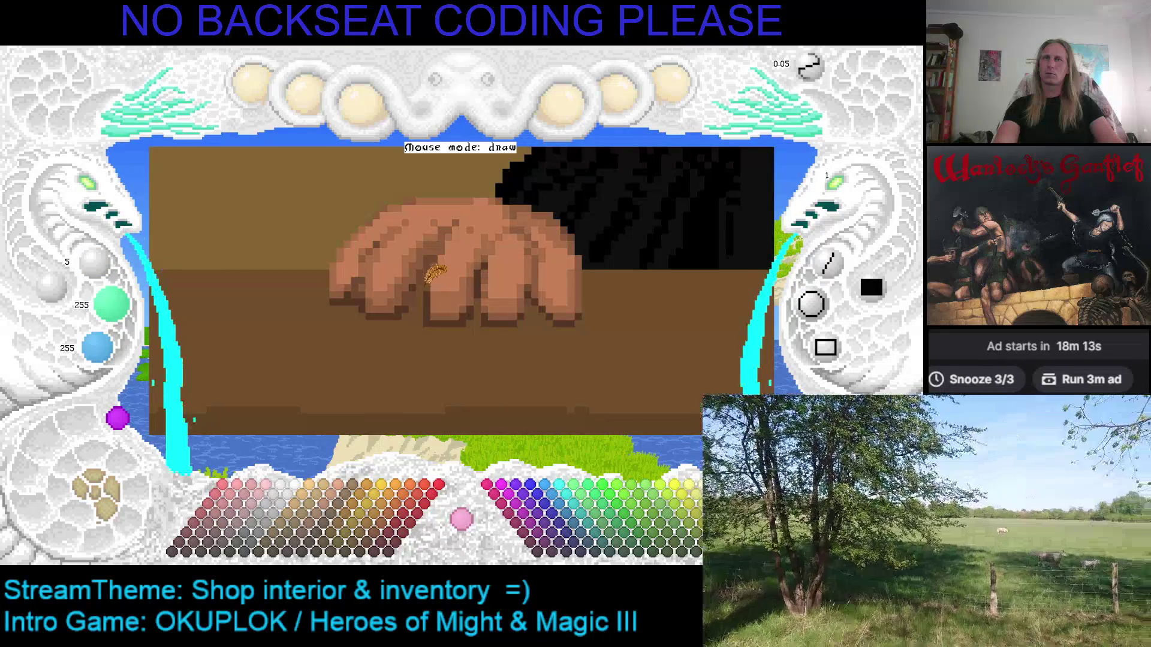
right_click(429, 290)
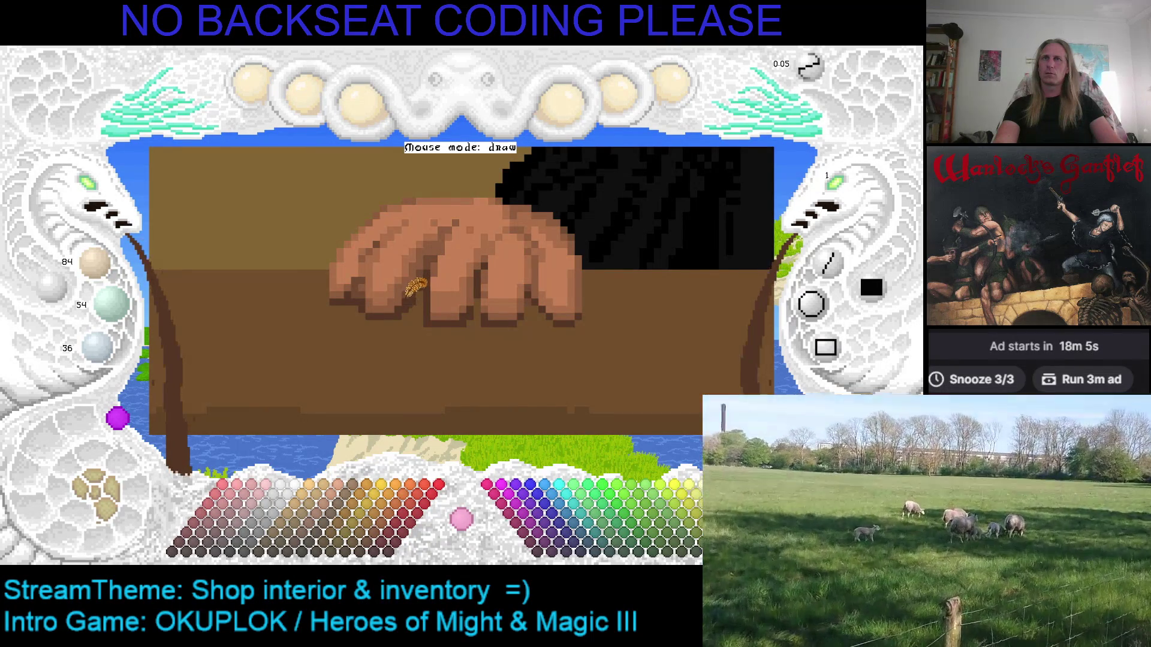
key(x)
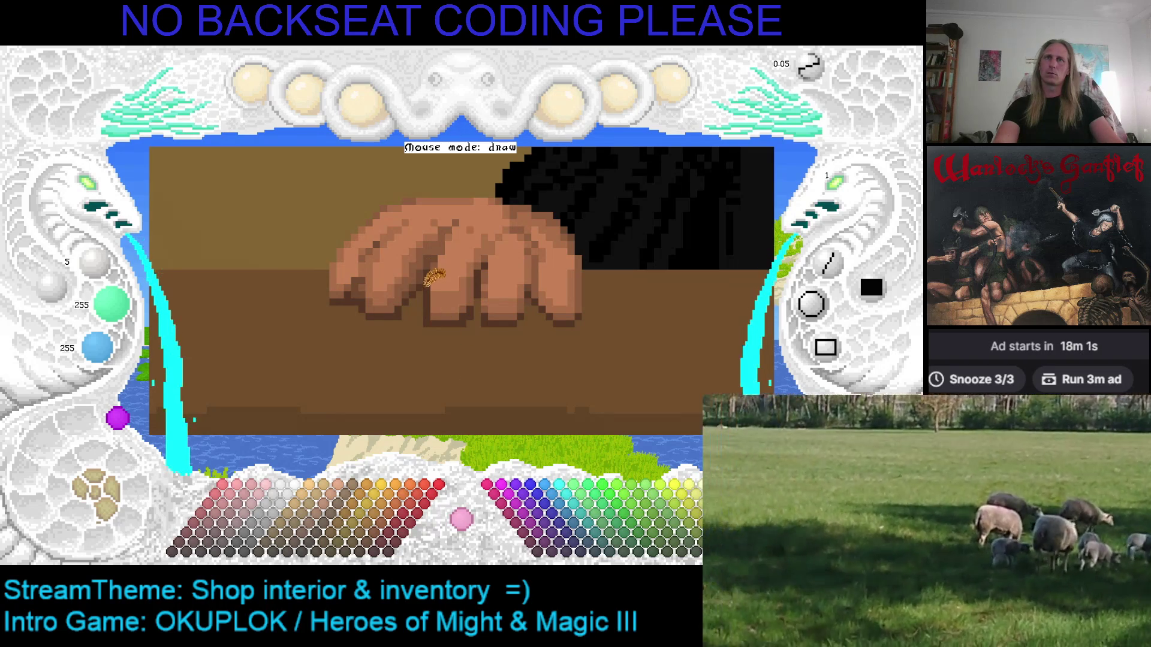
key(x)
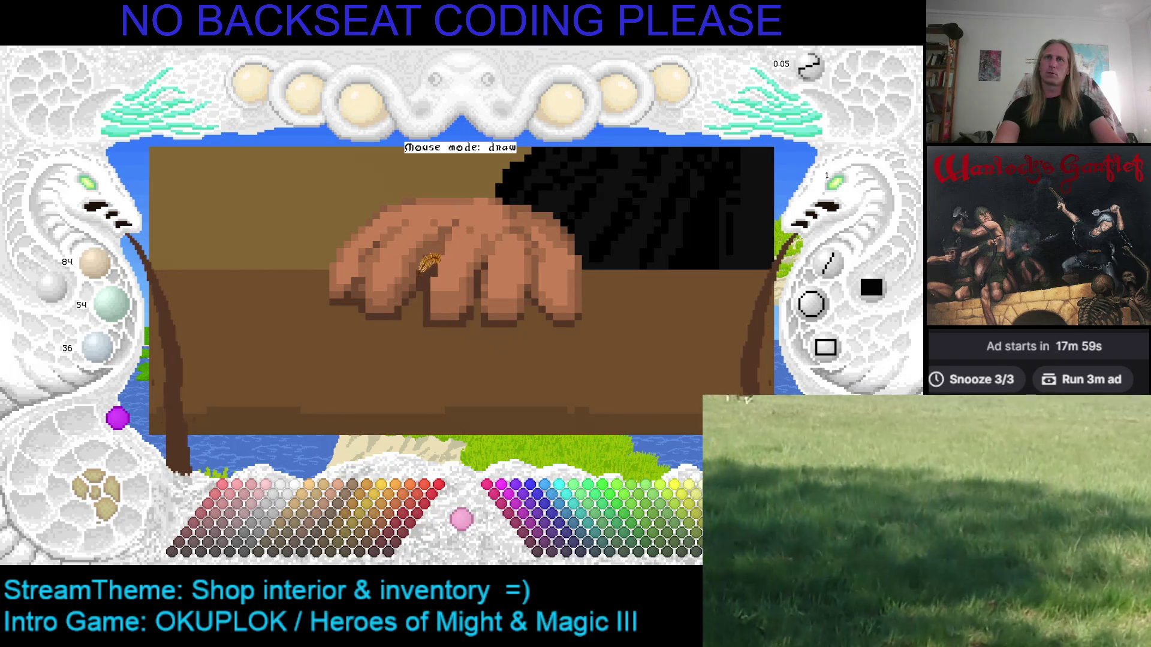
scroll(446, 228, up, 1)
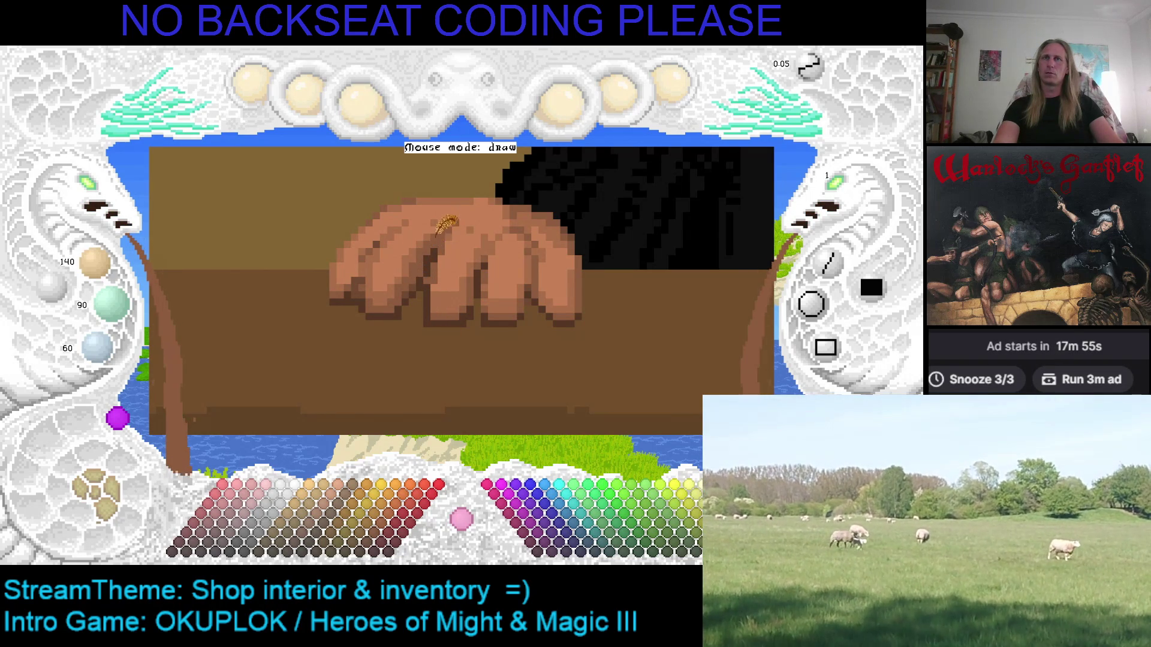
Save the drawing and pan the canvas above and across the hand.
key(ctrl+s)
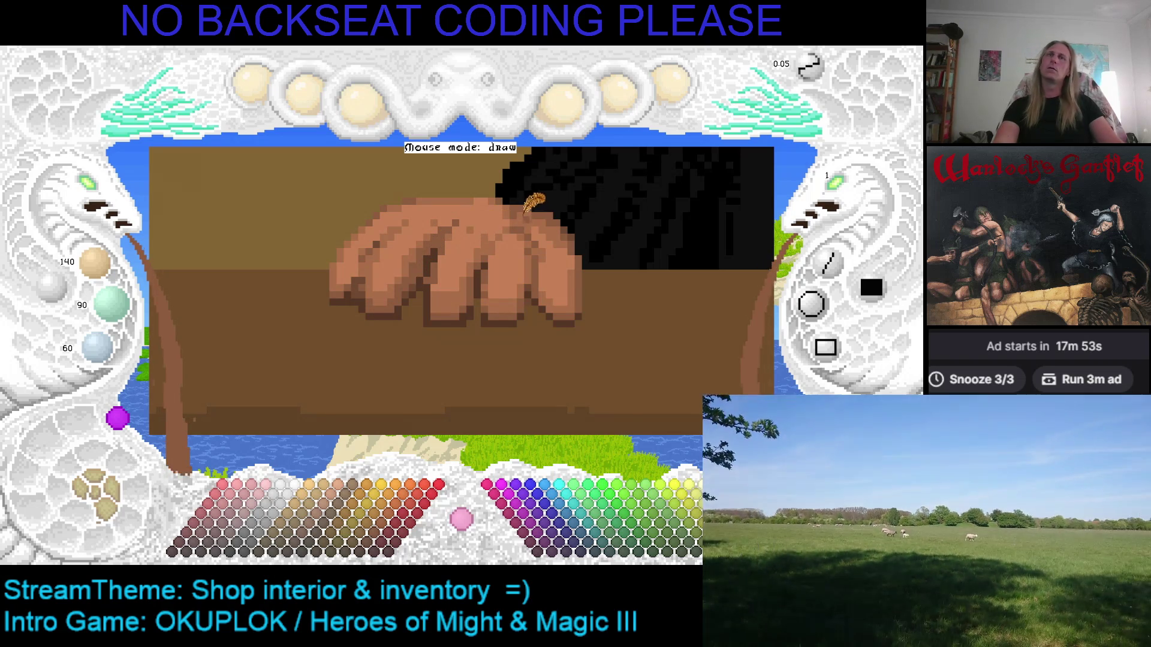
key(Up)
key(Left)
scroll(516, 243, up, 1)
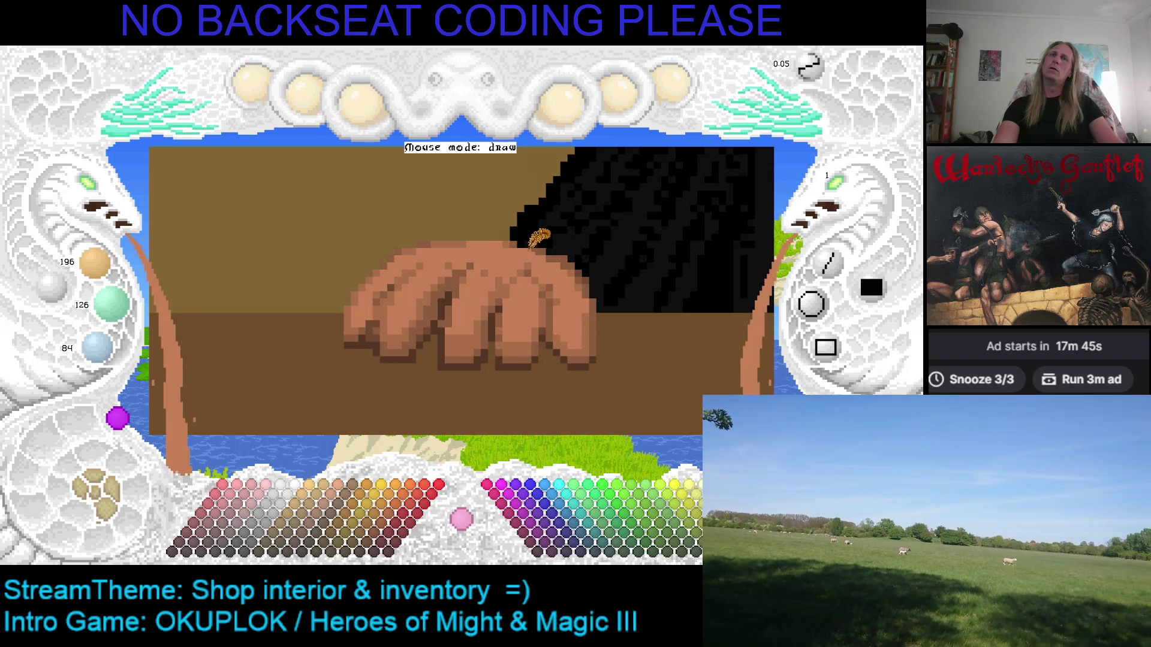
Shift the close-up across the hand, then zoom out to the full shopkeeper scene with Zoom Canvas.
scroll(537, 233, down, 1)
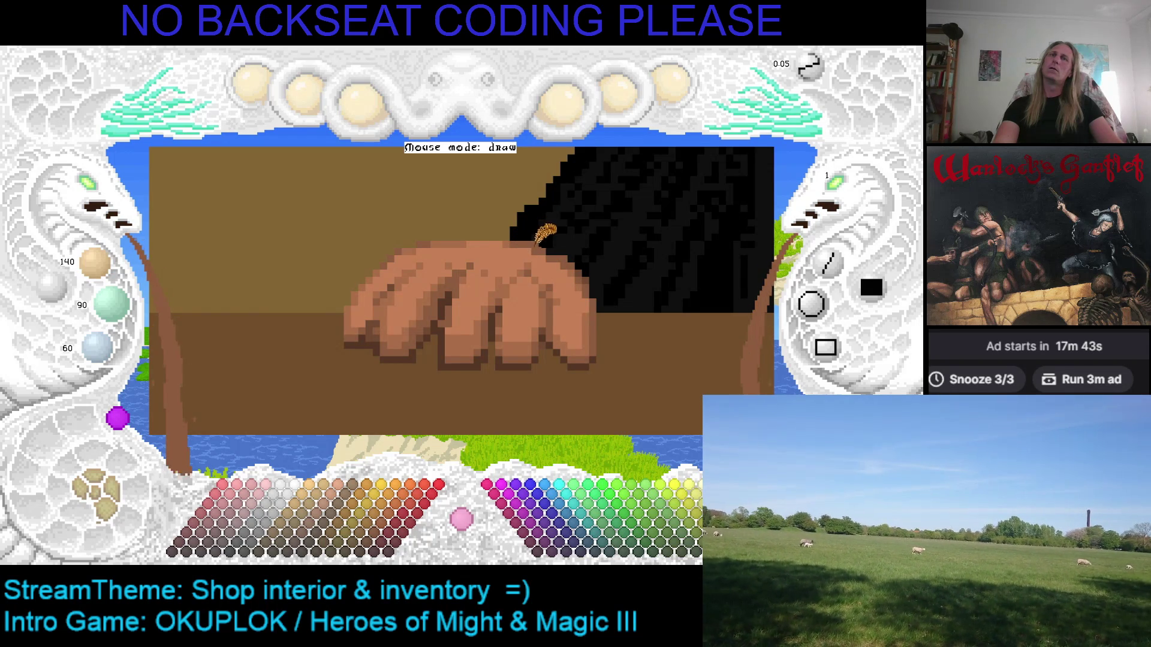
scroll(519, 237, up, 1)
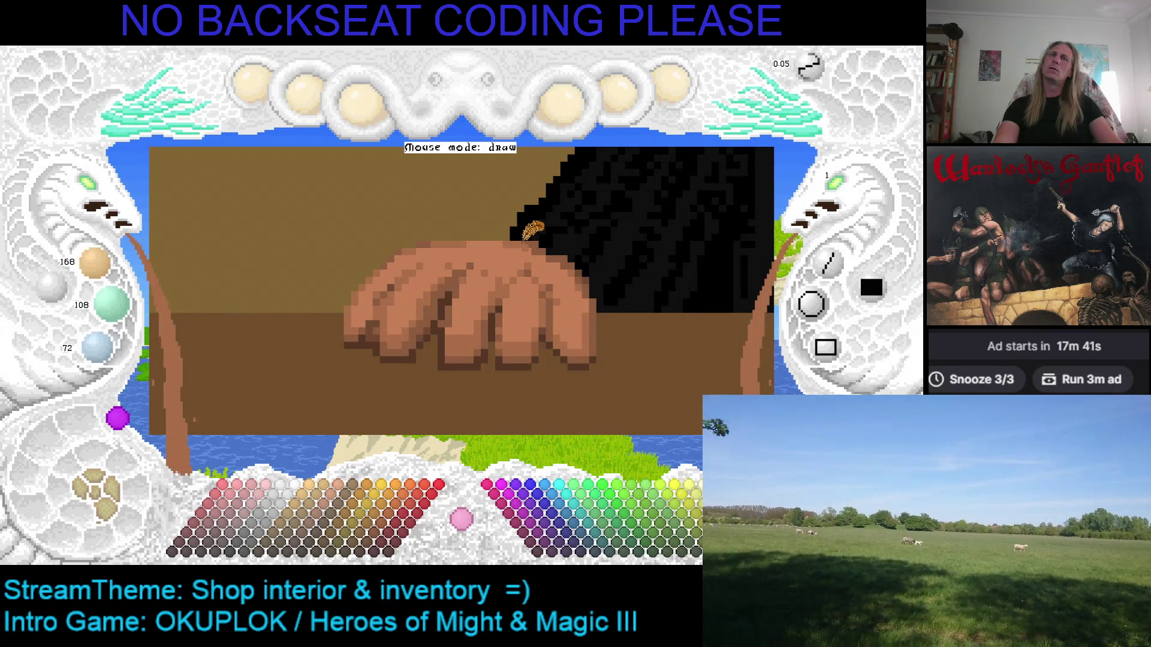
scroll(573, 243, down, 1)
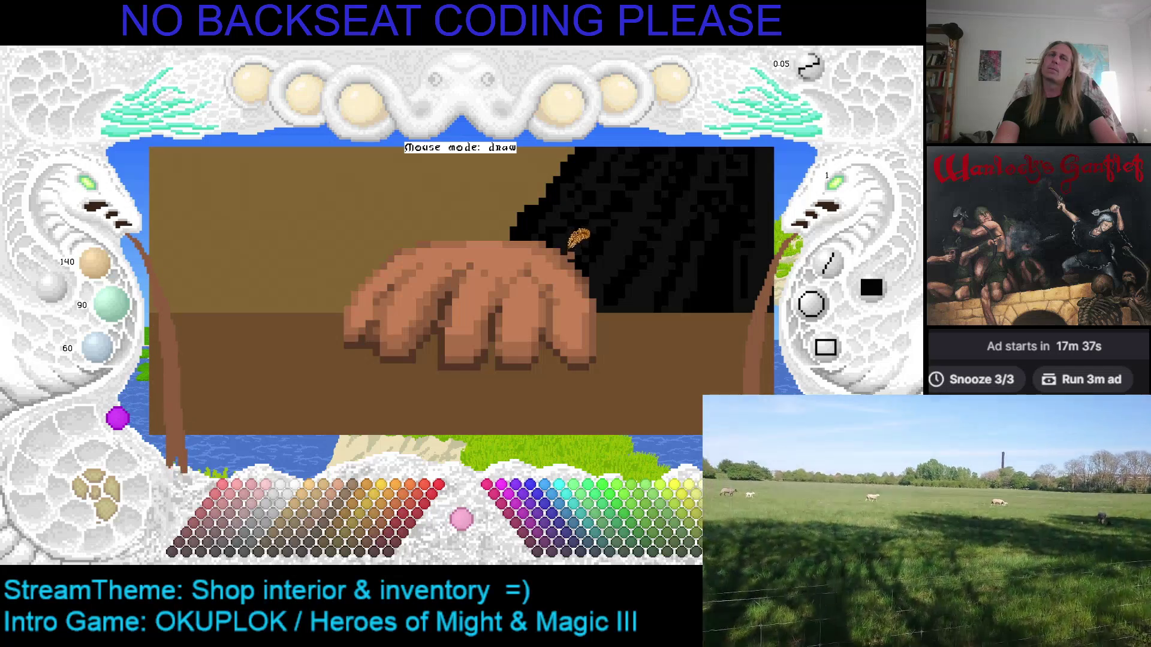
scroll(528, 237, up, 2)
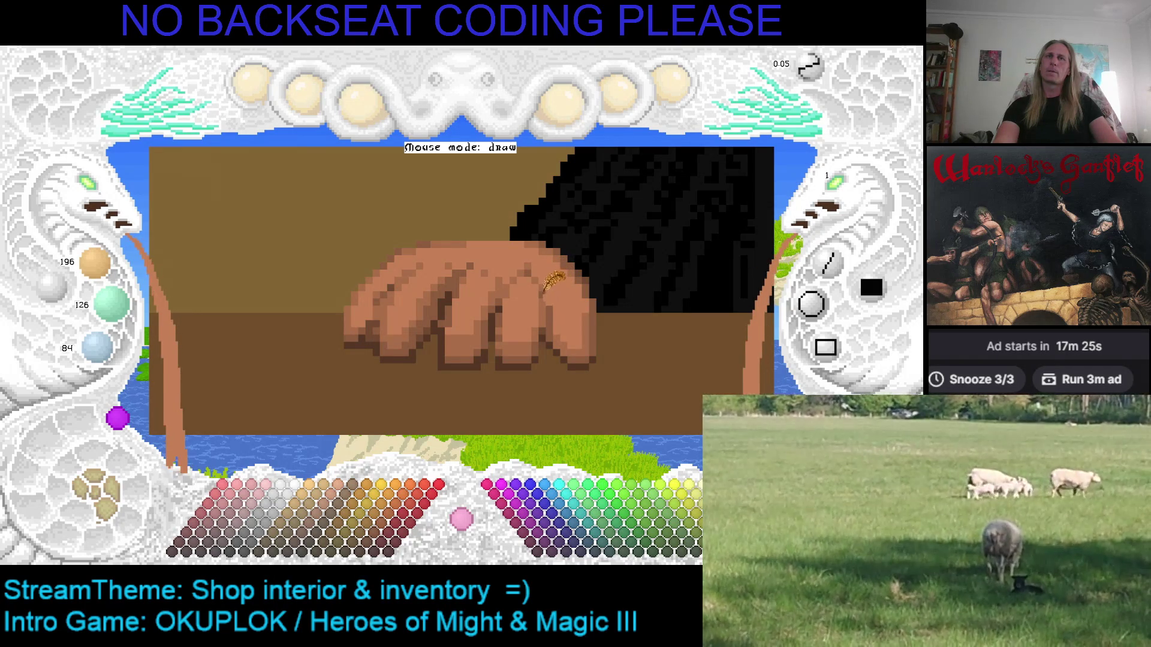
scroll(545, 310, down, 1)
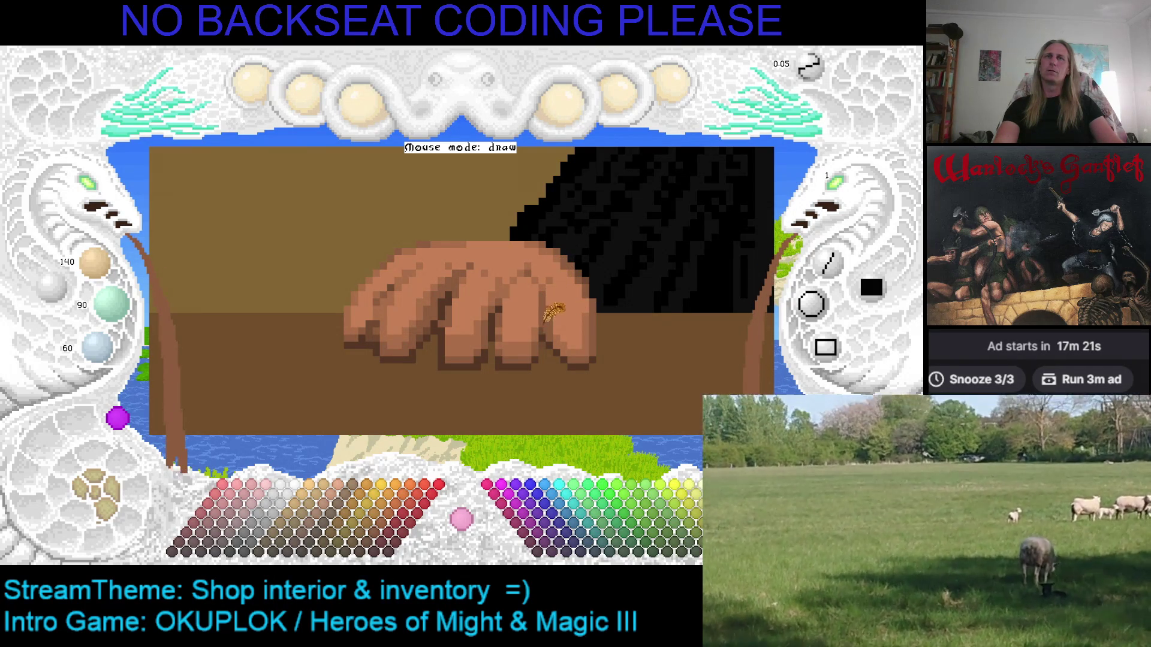
mouse_move(449, 309)
mouse_down()
mouse_move(216, 231)
mouse_move(439, 214)
mouse_up()
click(101, 195)
click(101, 195)
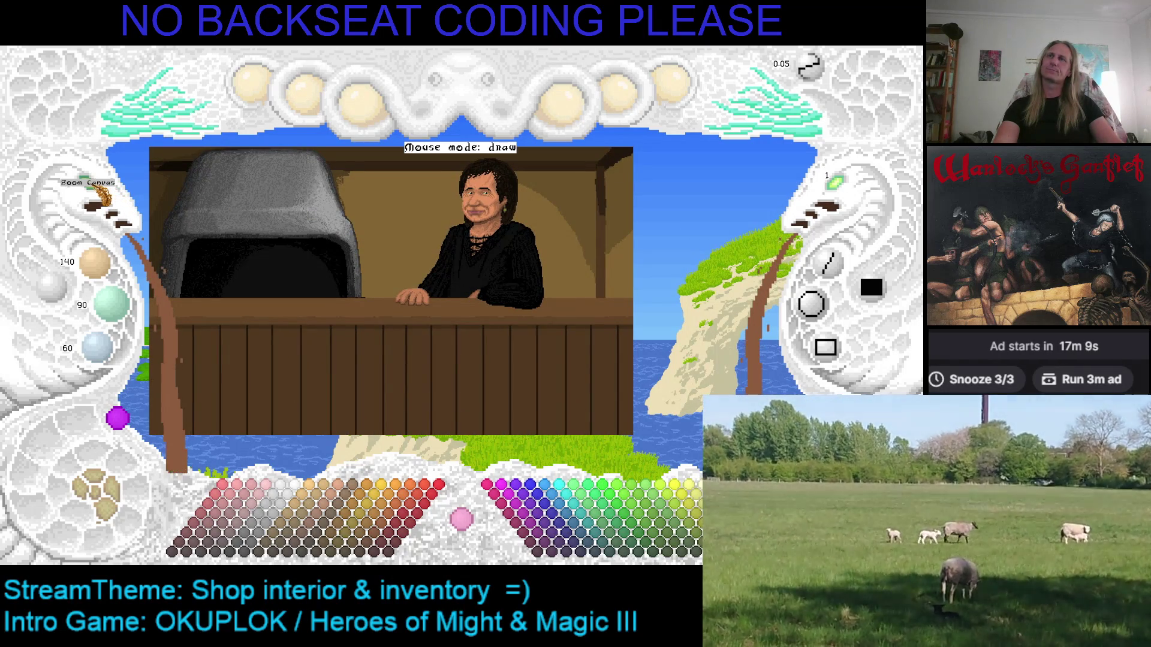
Zoom back onto the hand, switch to cyan, and pick its dark brown and tan colours.
scroll(401, 296, up, 4)
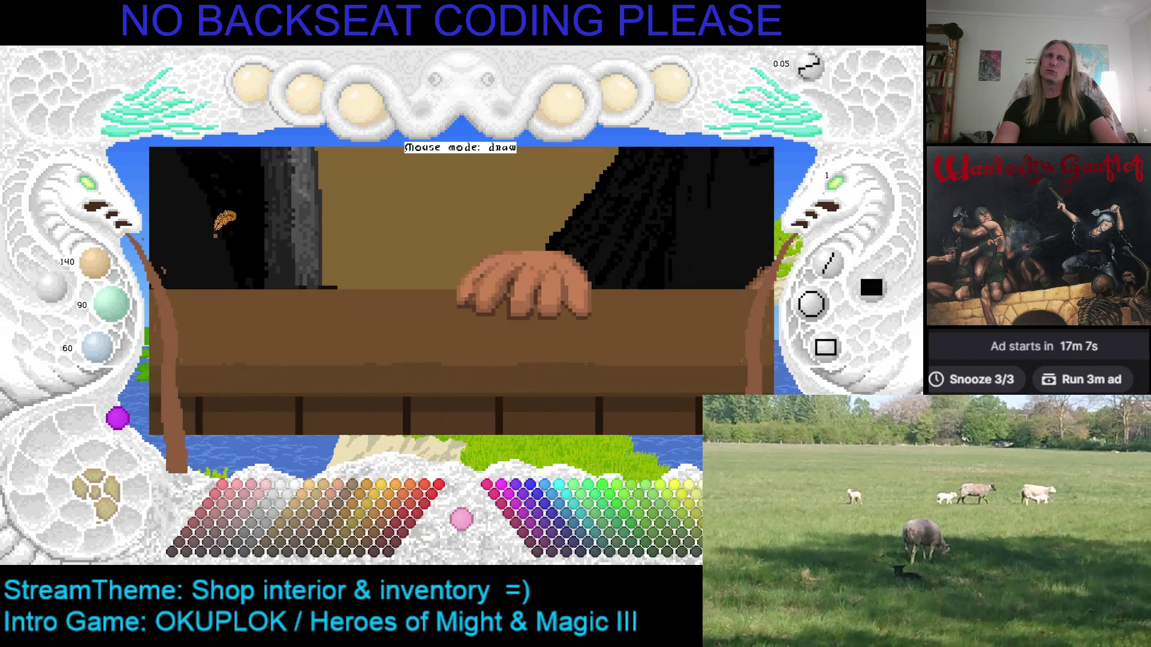
scroll(408, 300, up, 3)
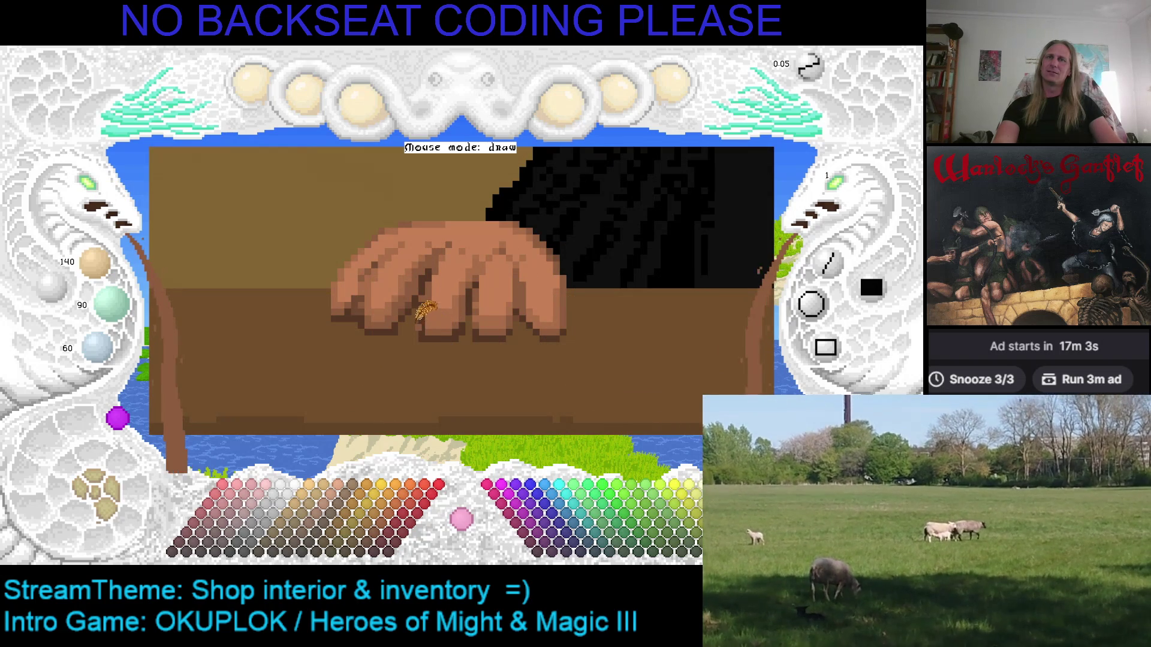
key(c)
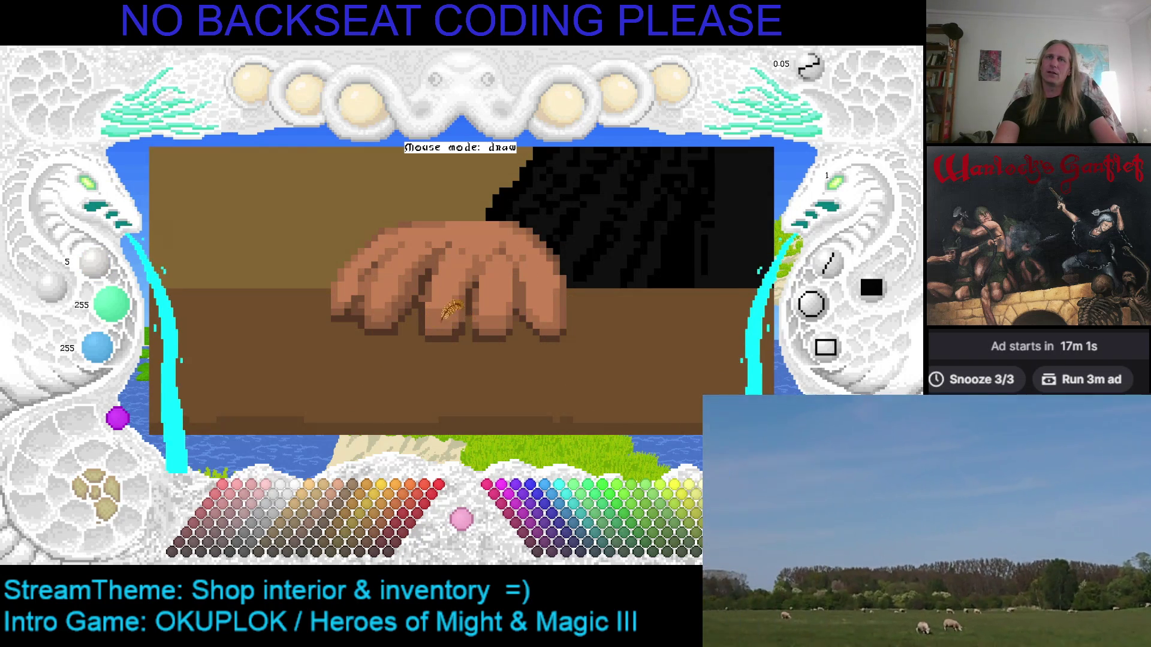
right_click(430, 290)
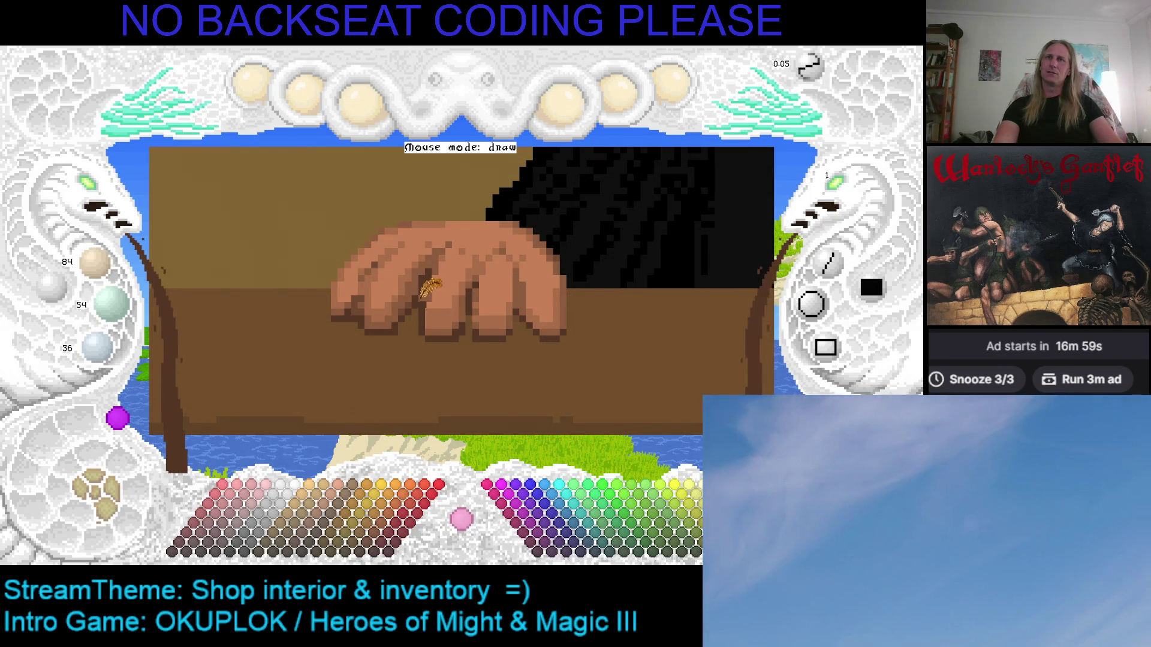
scroll(456, 278, up, 2)
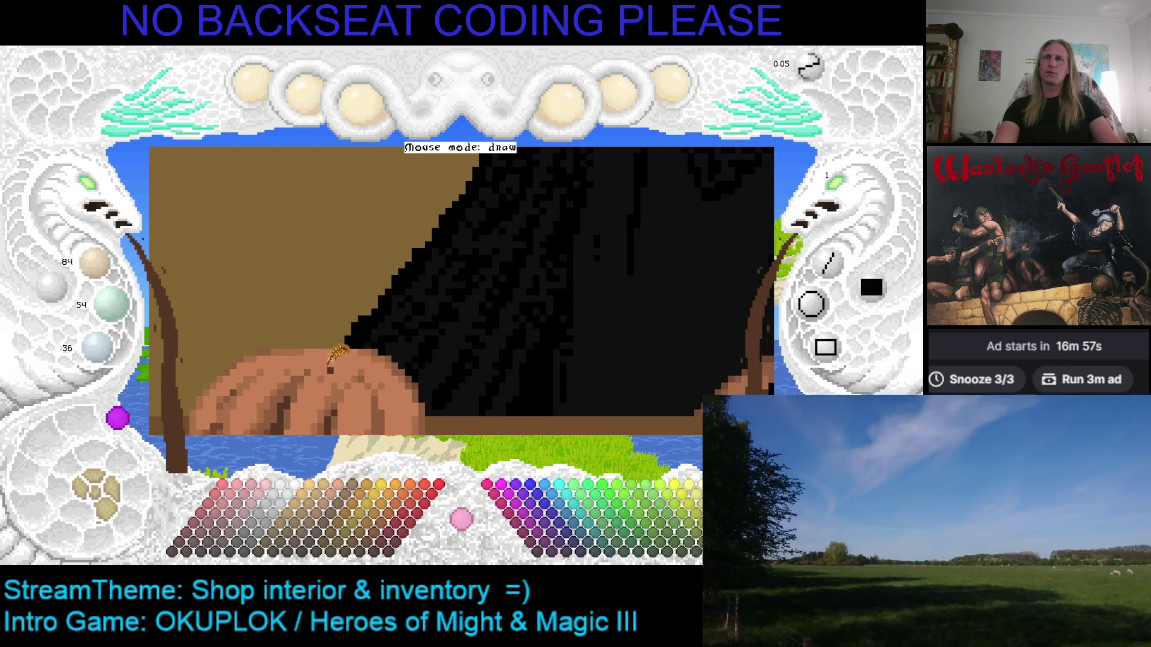
right_click(337, 360)
key(Up)
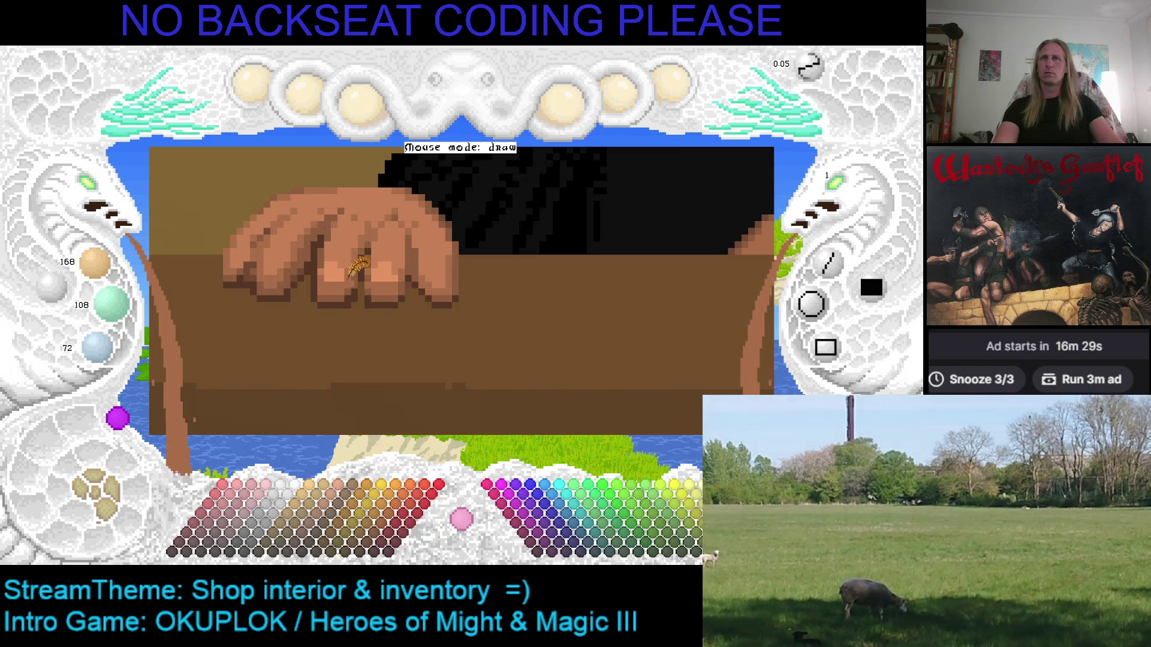
Sample lighter and darker skin tones across the fingers, ending on brighter tone 224/144/96.
right_click(358, 264)
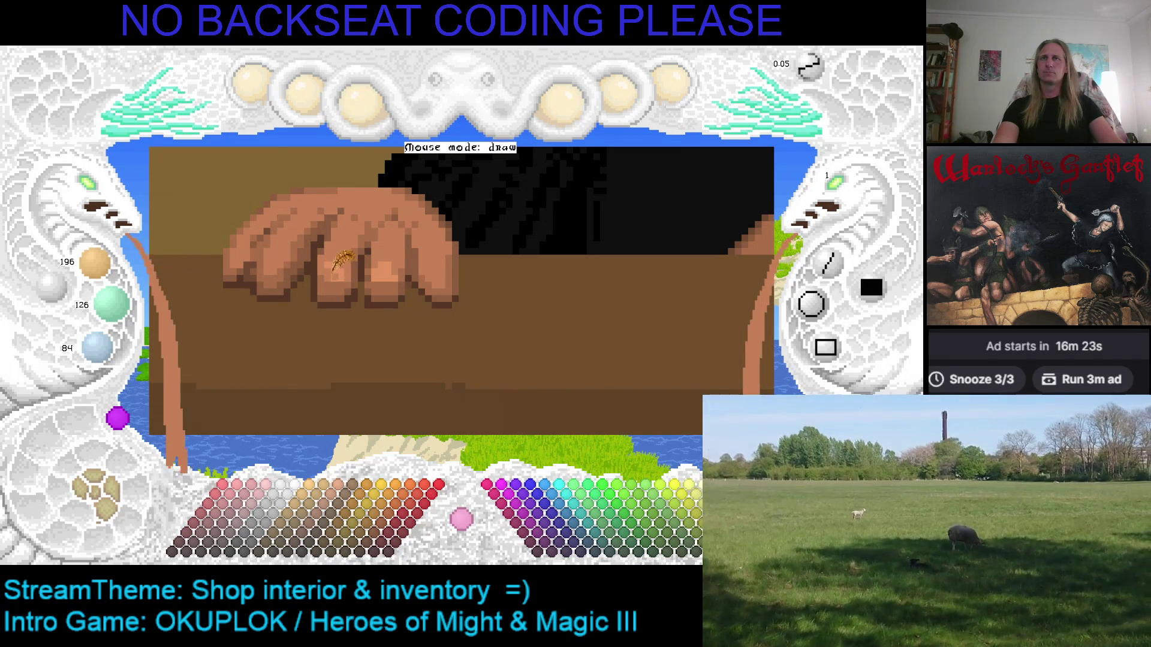
right_click(333, 267)
right_click(329, 270)
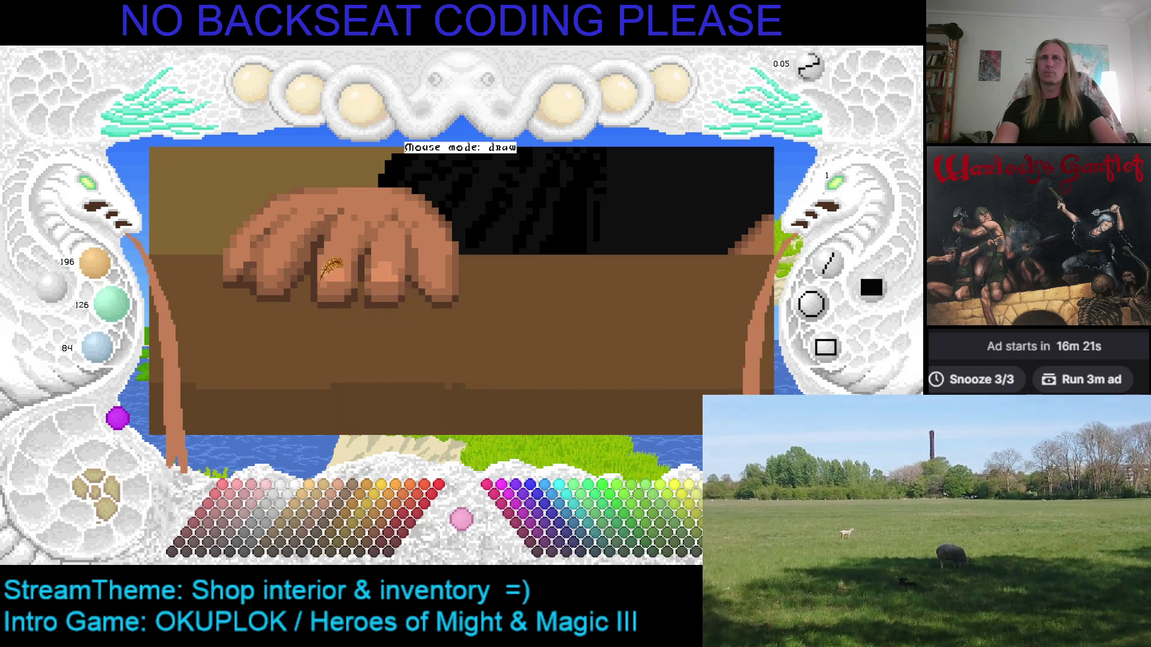
right_click(420, 263)
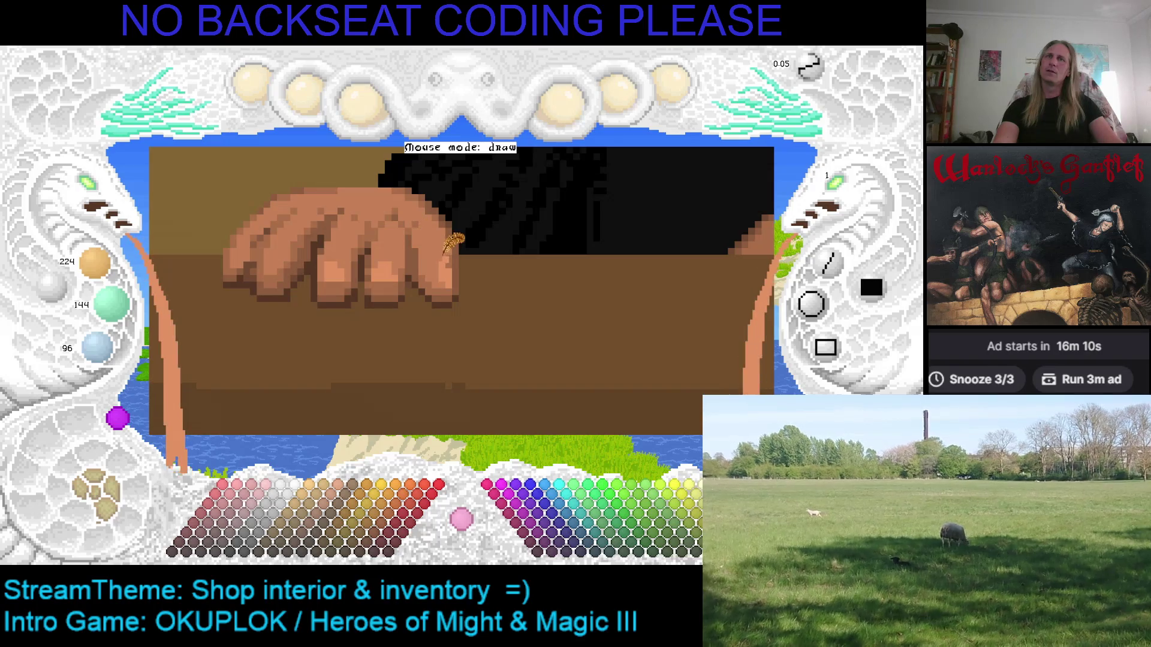
right_click(445, 264)
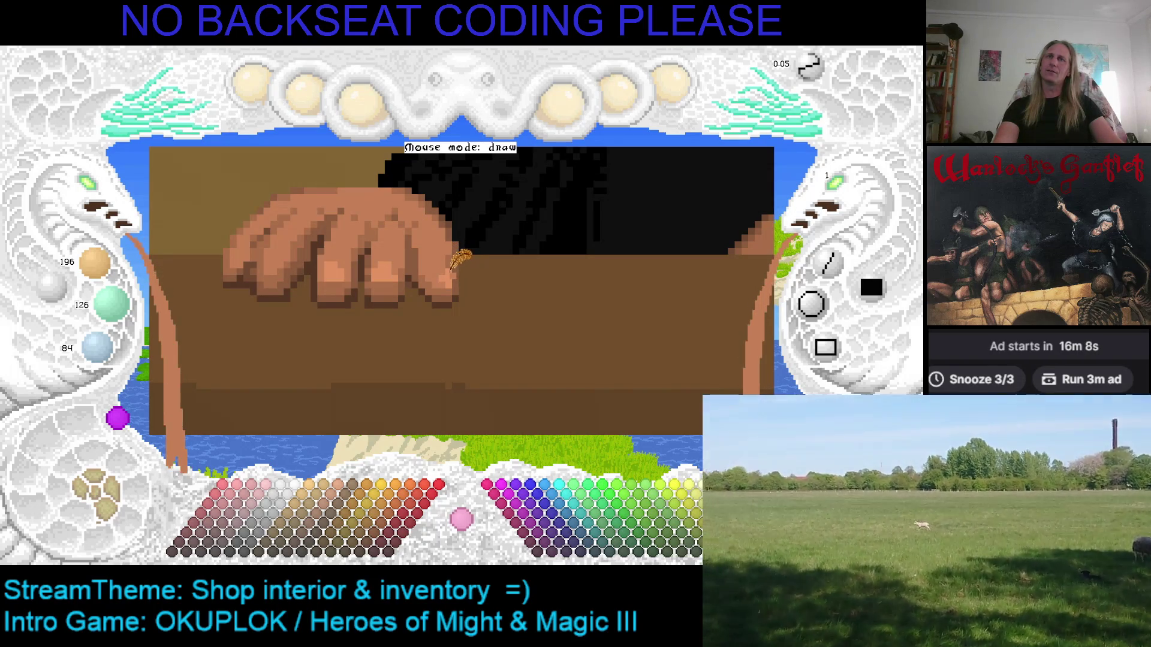
right_click(452, 263)
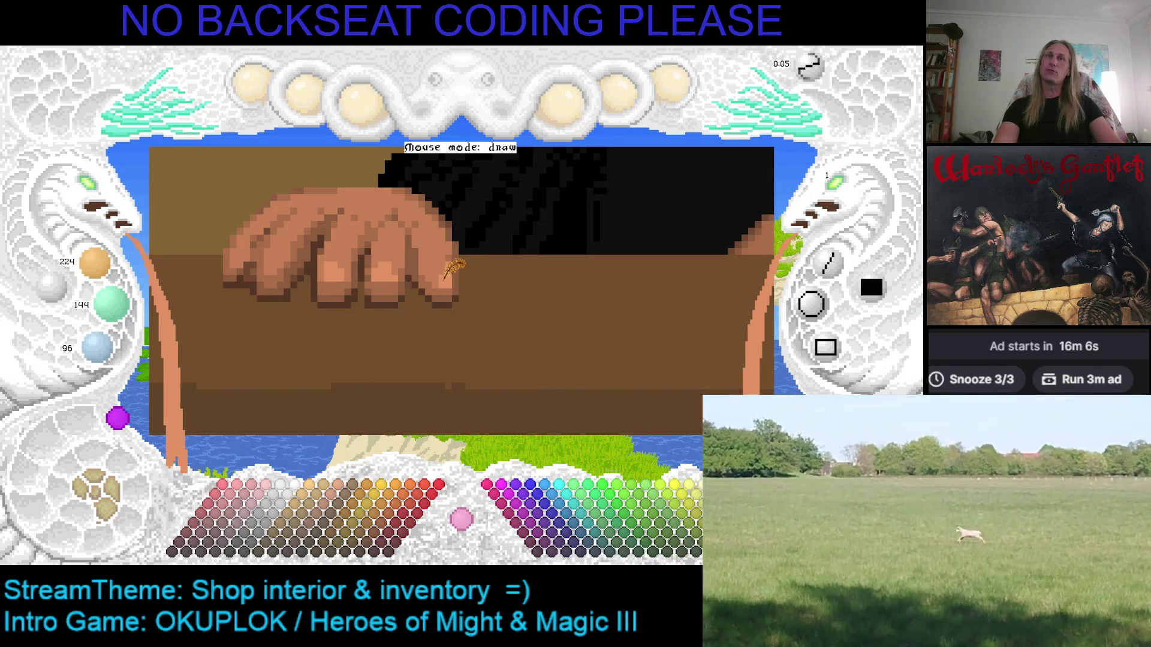
right_click(444, 249)
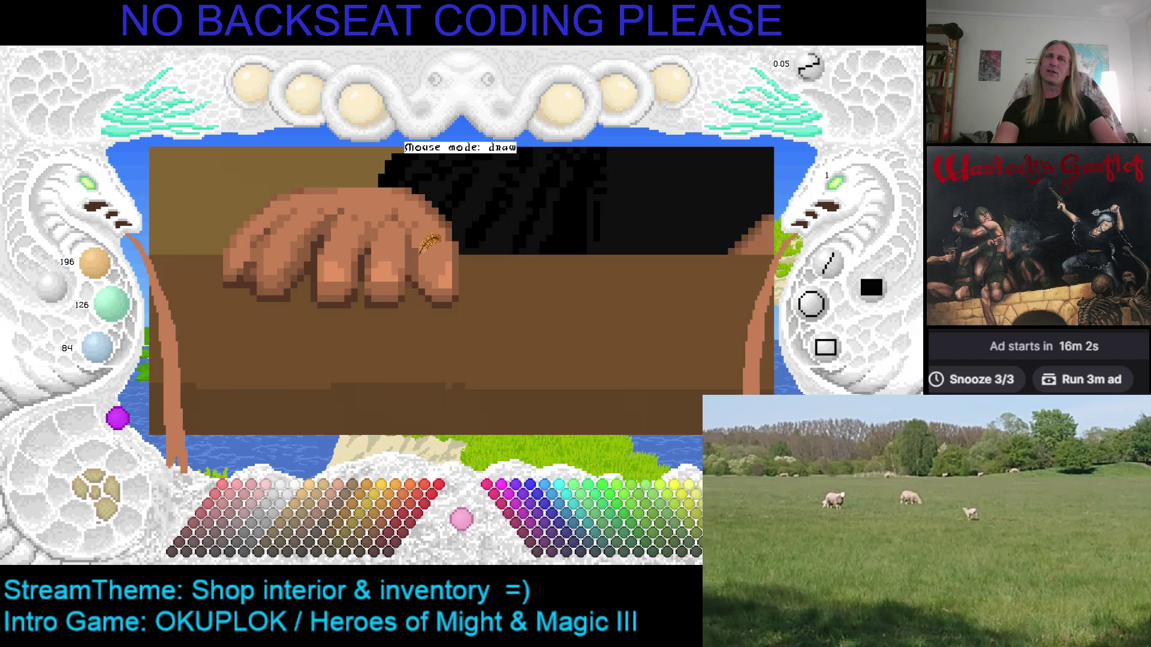
key(Left)
key(Left)
key(Left)
key(Up)
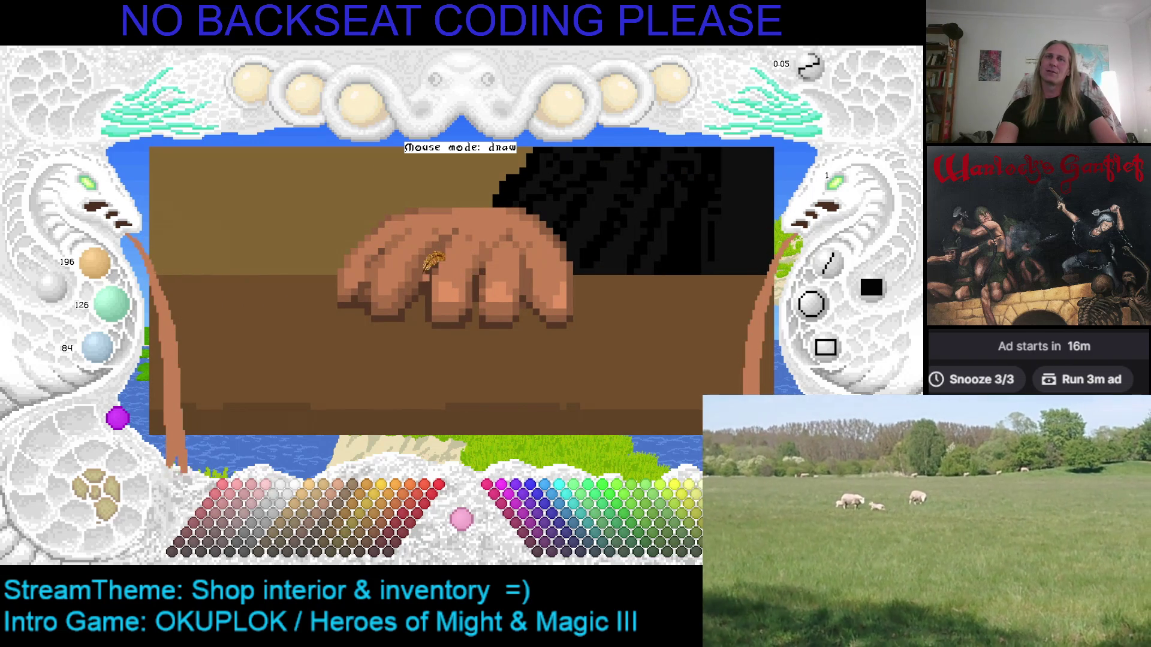
right_click(431, 271)
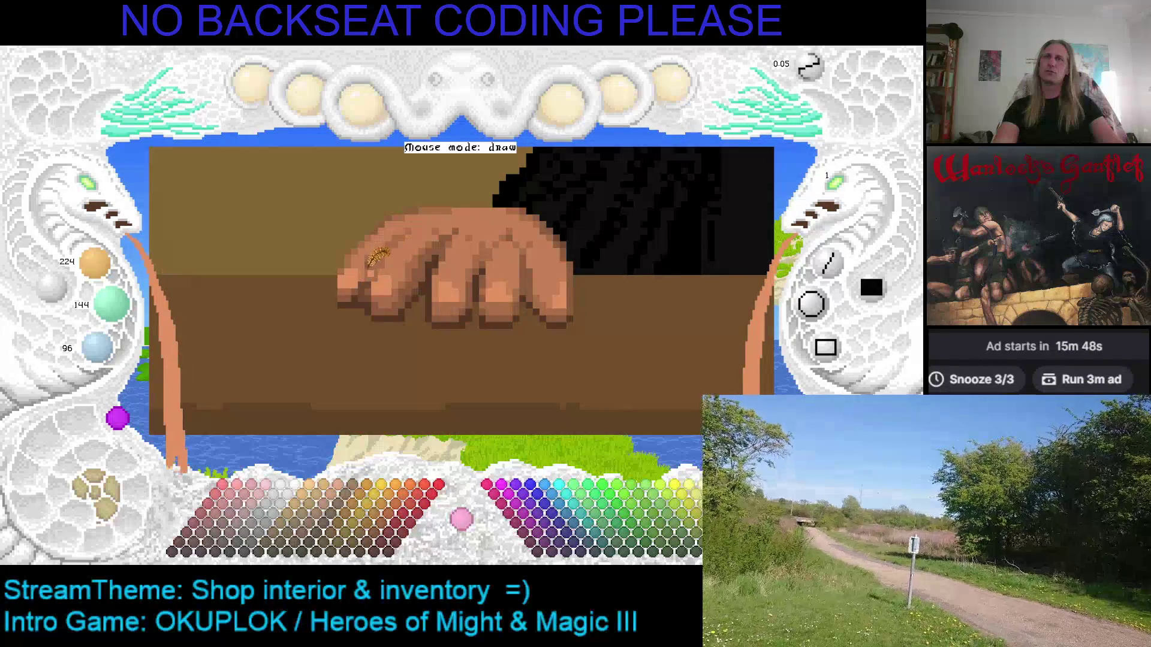
right_click(359, 280)
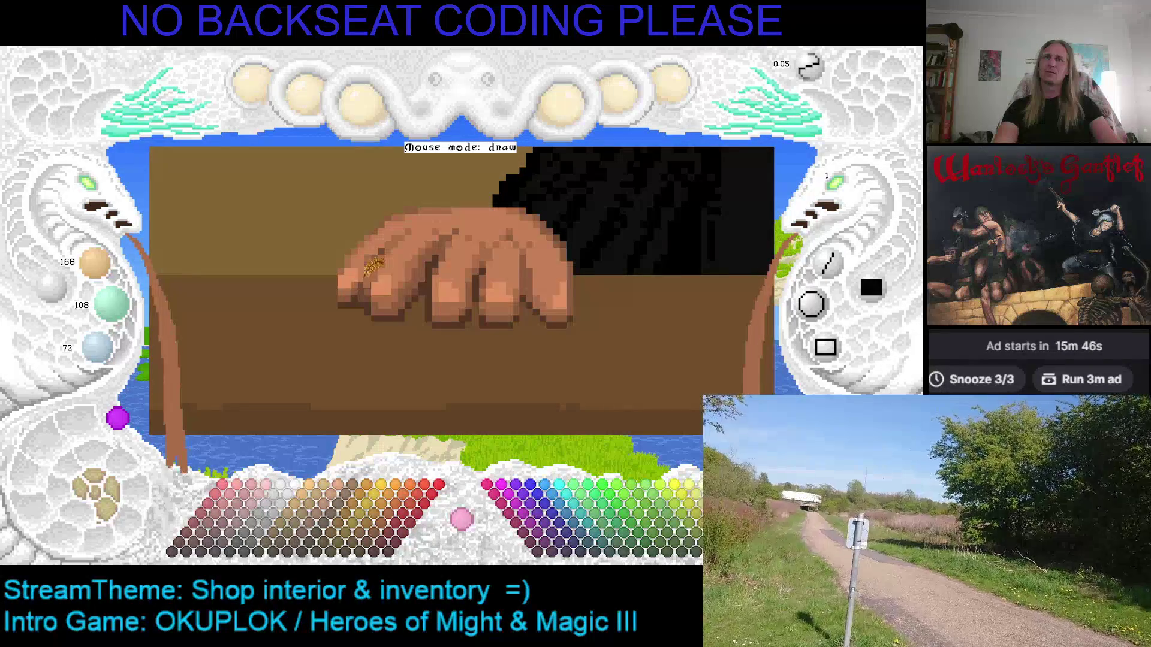
mouse_move(476, 221)
mouse_down()
mouse_move(427, 279)
mouse_move(461, 229)
mouse_up()
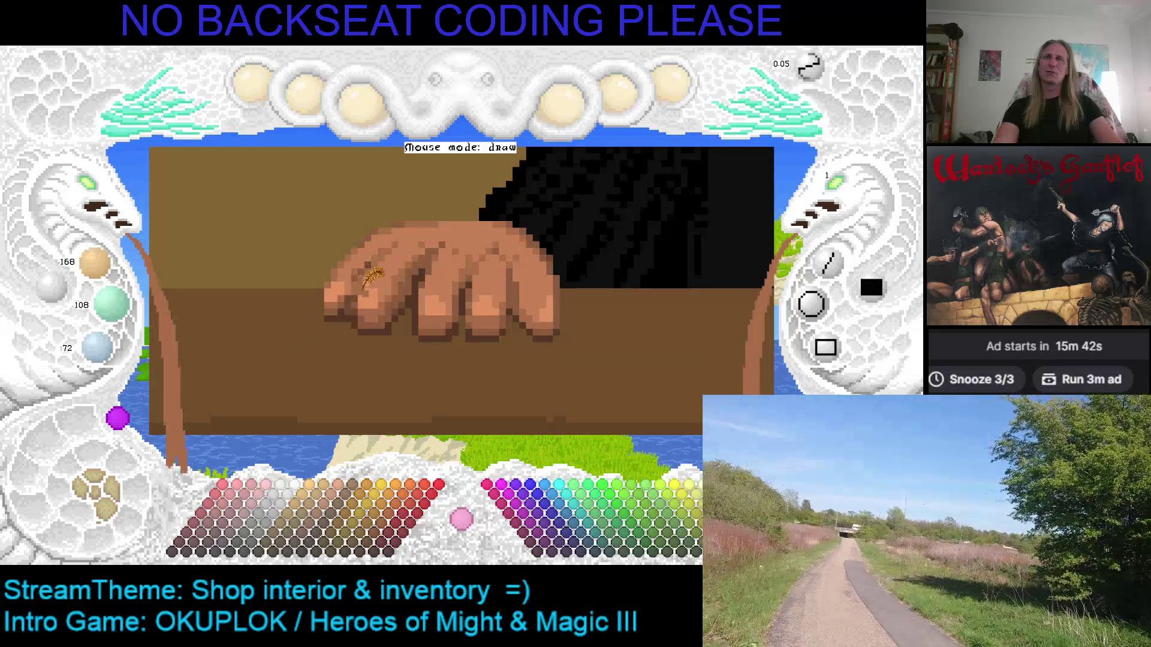
right_click(360, 281)
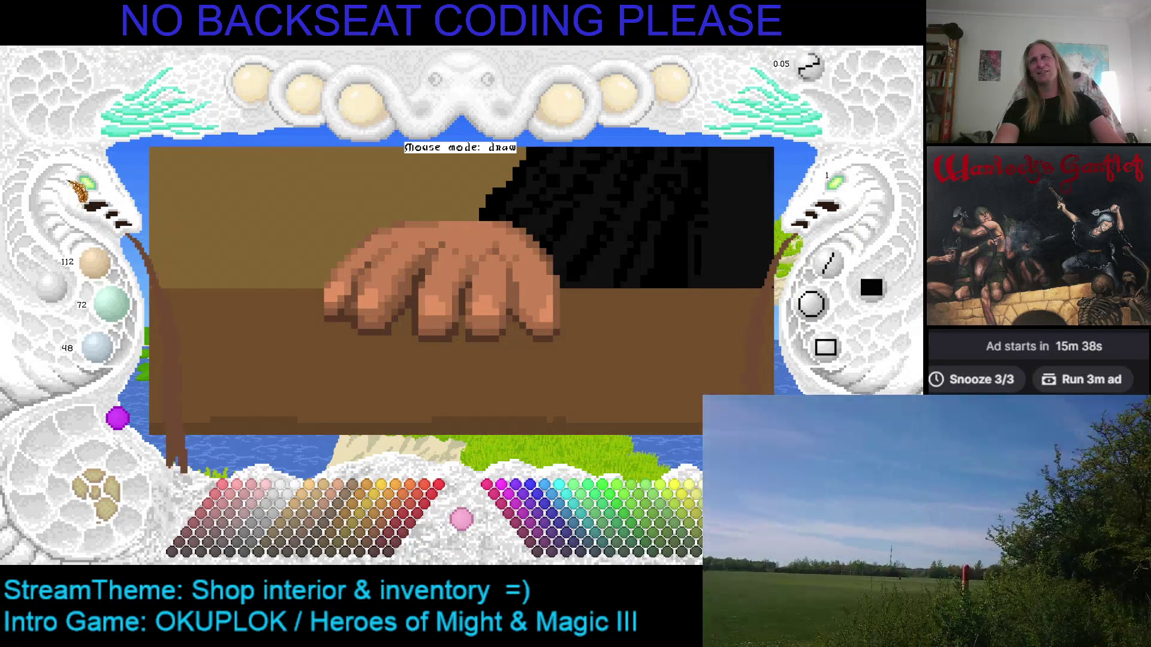
scroll(268, 242, down, 2)
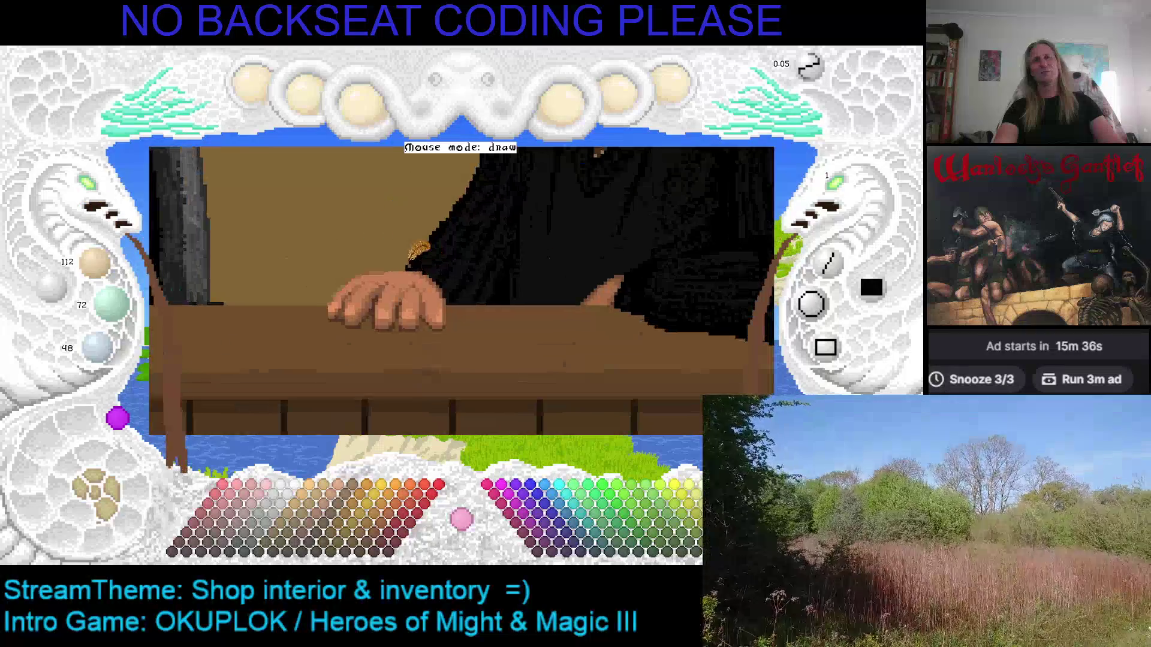
click(96, 191)
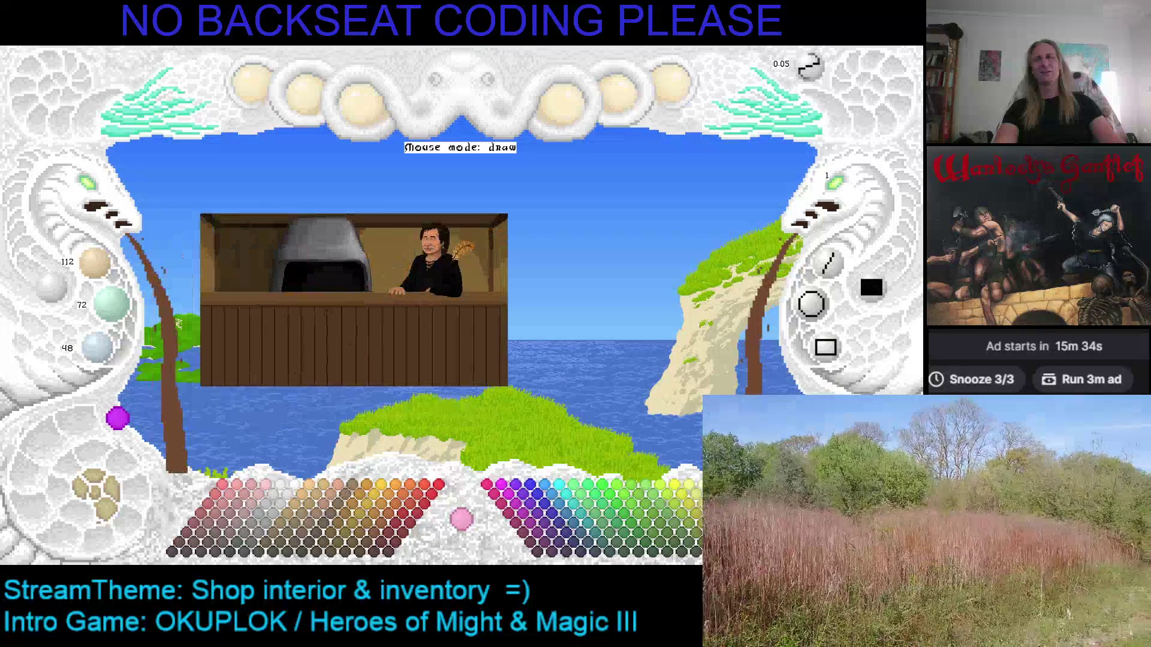
click(97, 192)
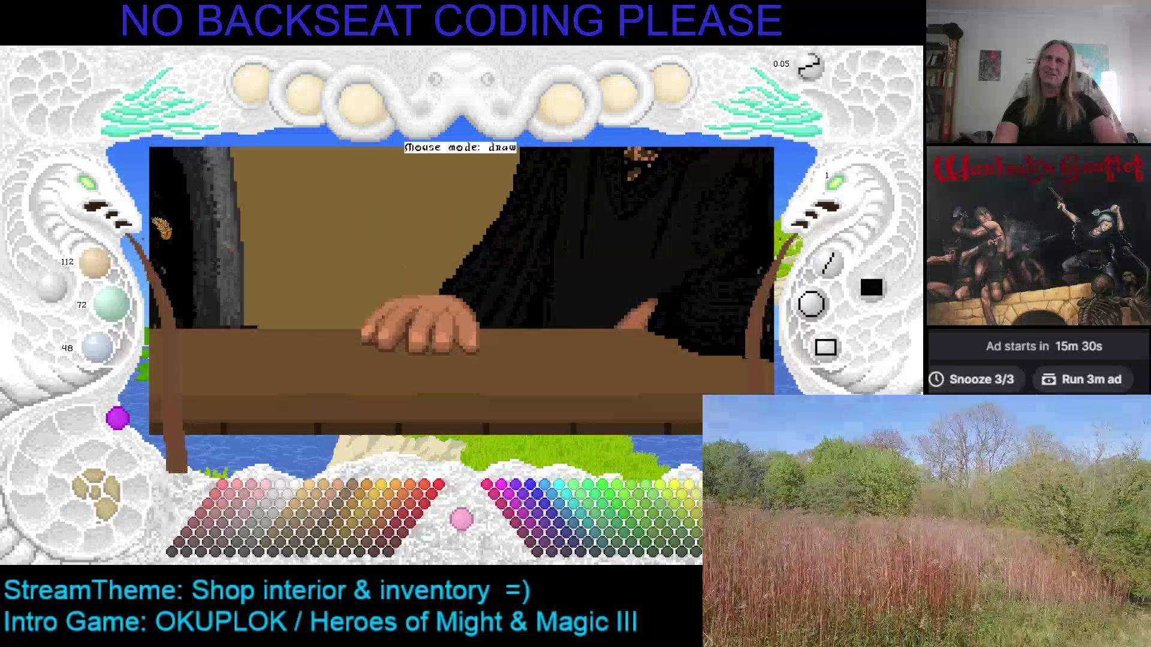
click(109, 205)
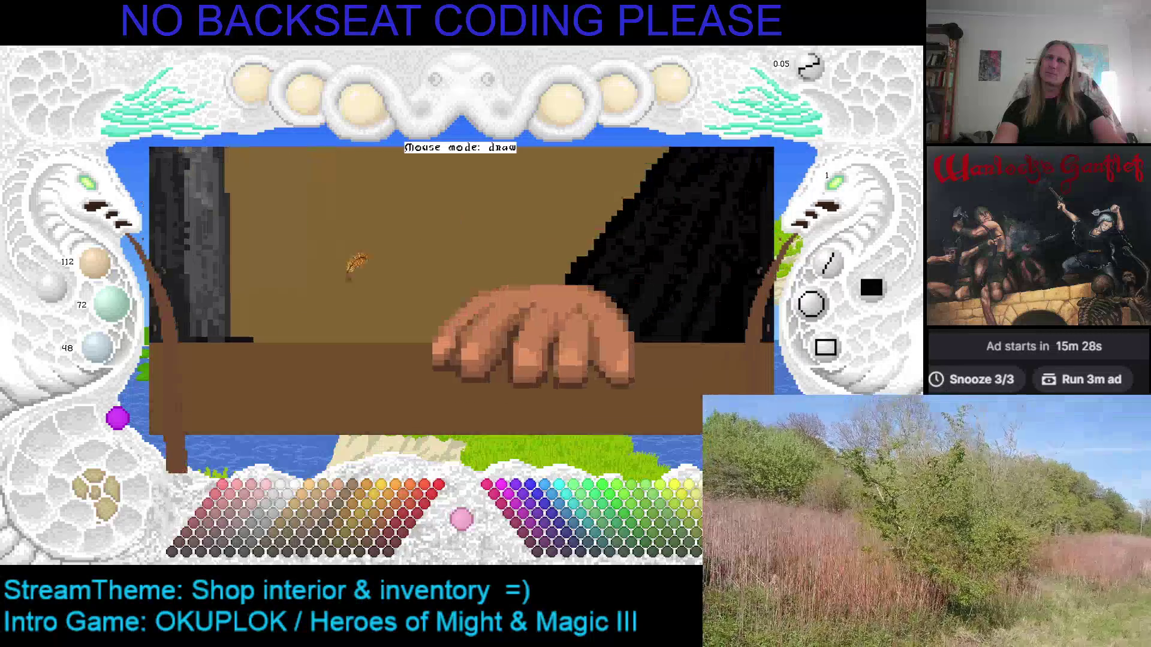
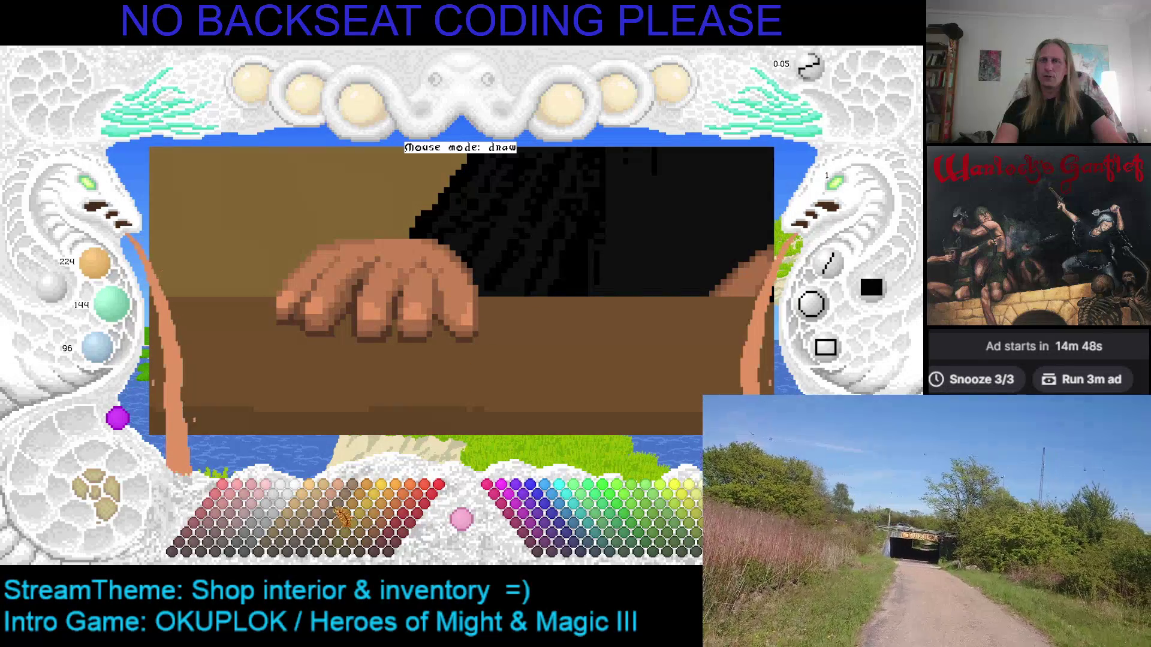
Try dusty pink, brown and tan swatches, then sample the hand's light skin tone 224/144/96.
click(254, 509)
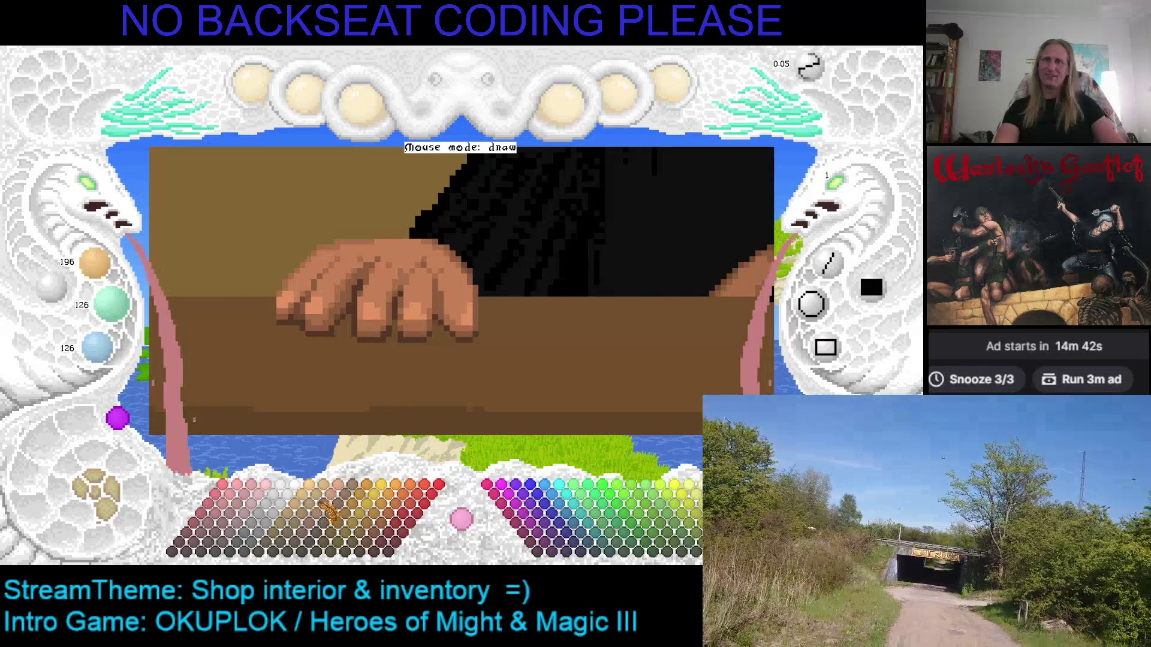
click(335, 507)
click(329, 503)
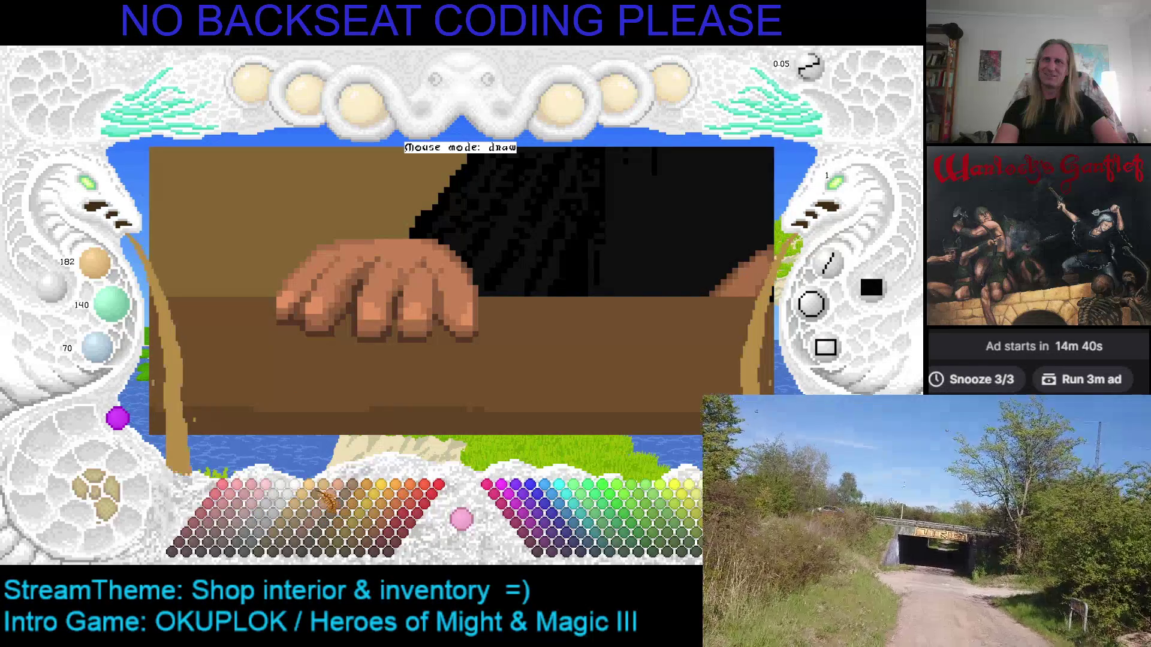
click(308, 511)
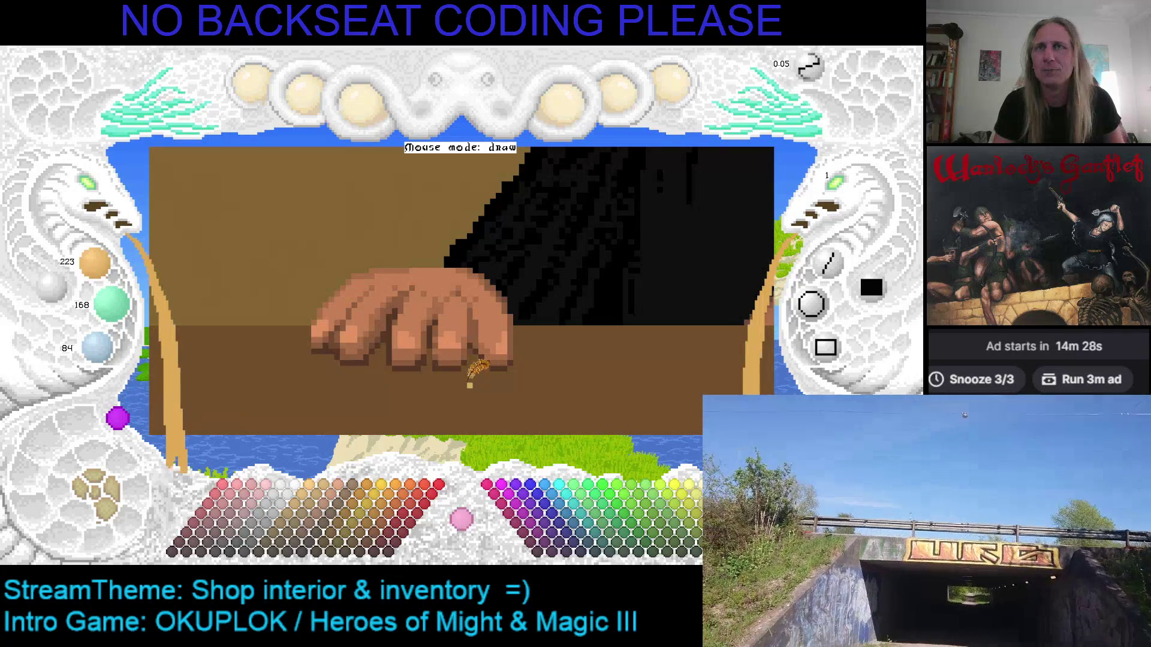
right_click(414, 309)
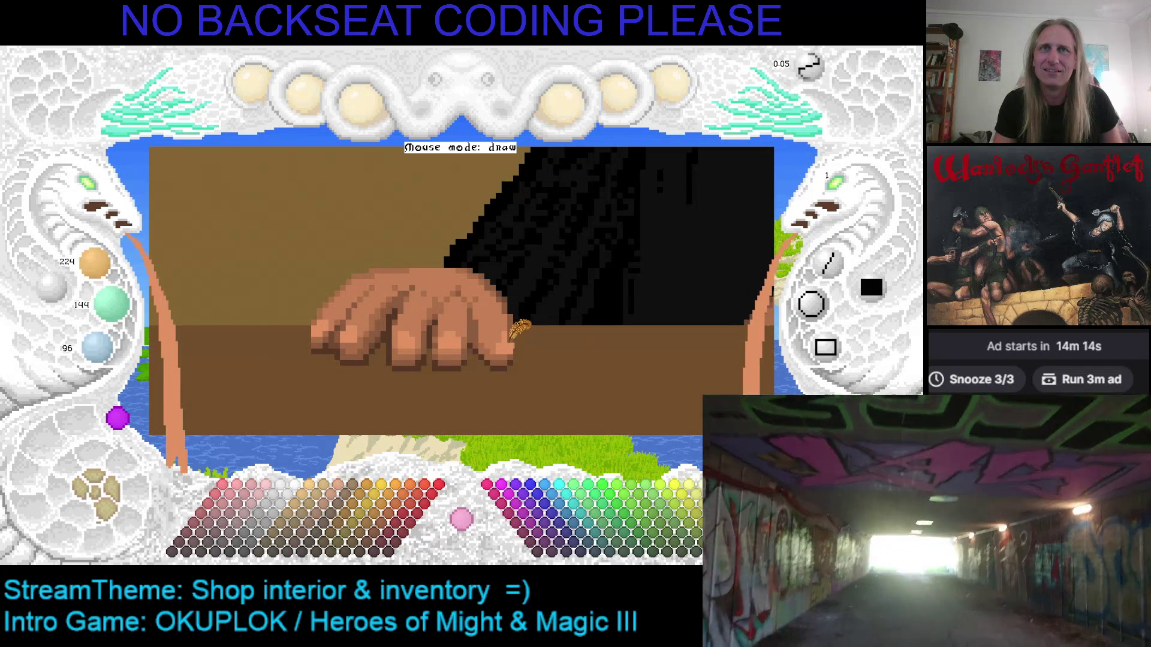
Pick the hand's darker skin tone 196/126/84, save the painting, and pan across the hand.
right_click(509, 332)
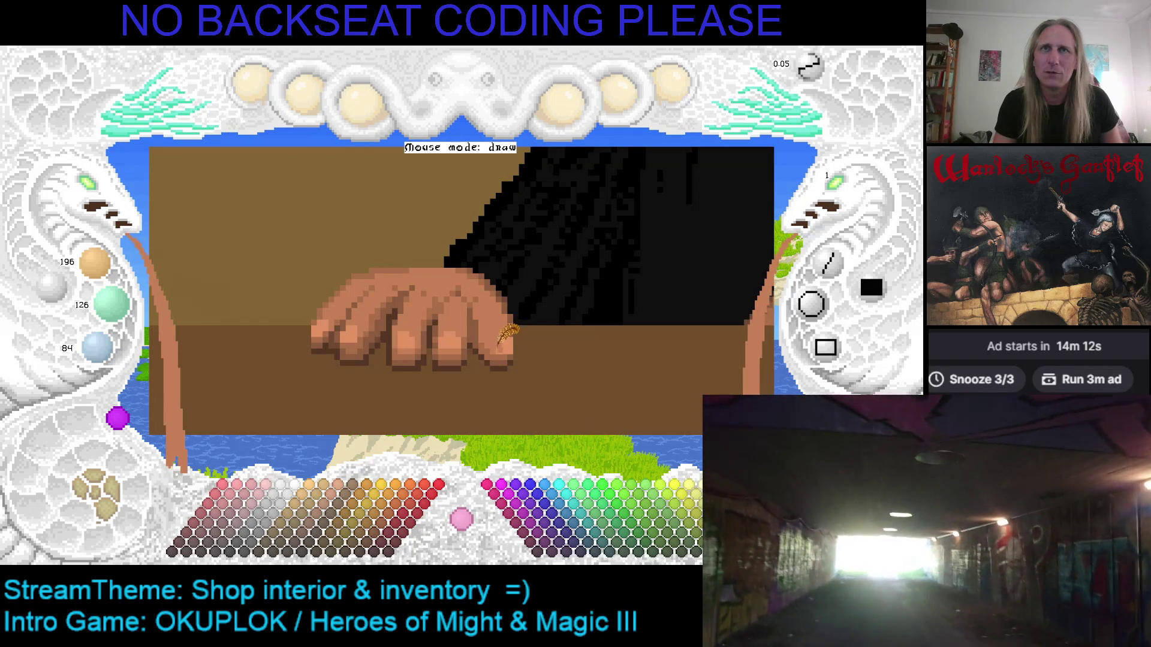
key(ctrl+s)
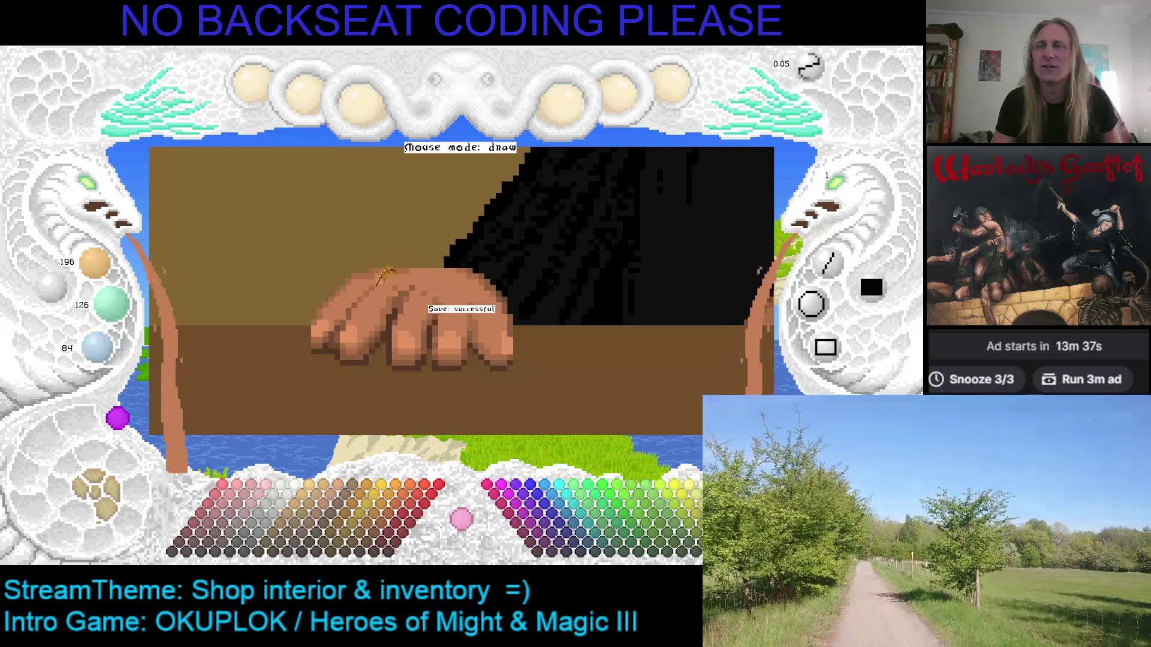
key(Left)
key(Up)
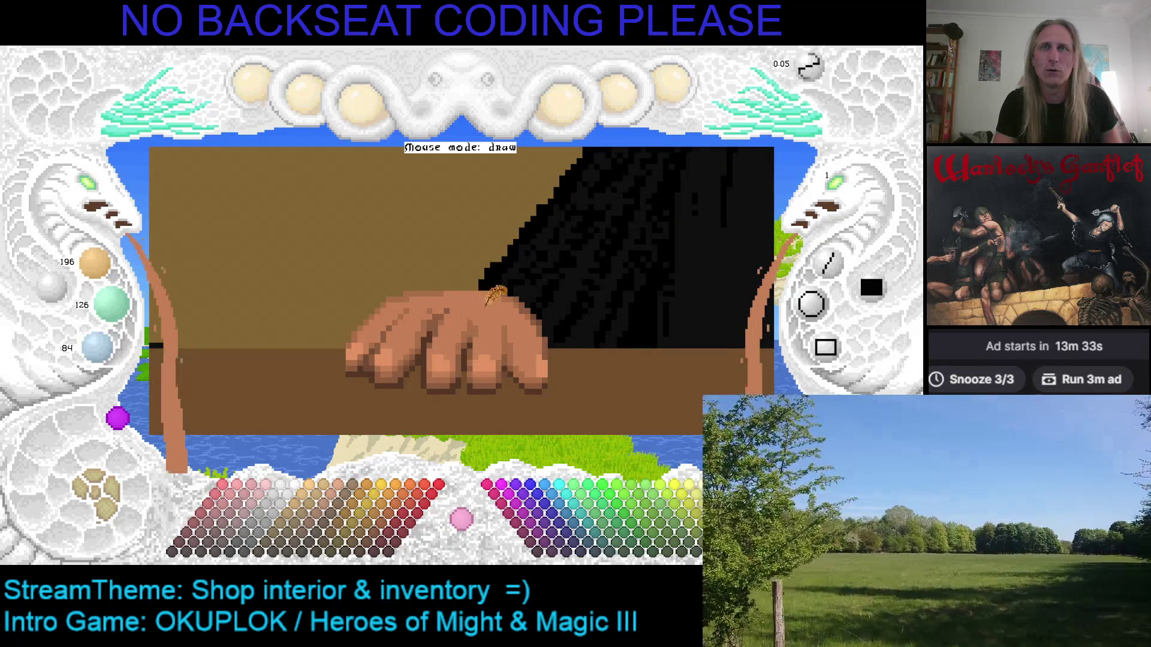
Alternate between the hand's mid and dark skin tones while touching up, ending on 168/108/72.
right_click(442, 317)
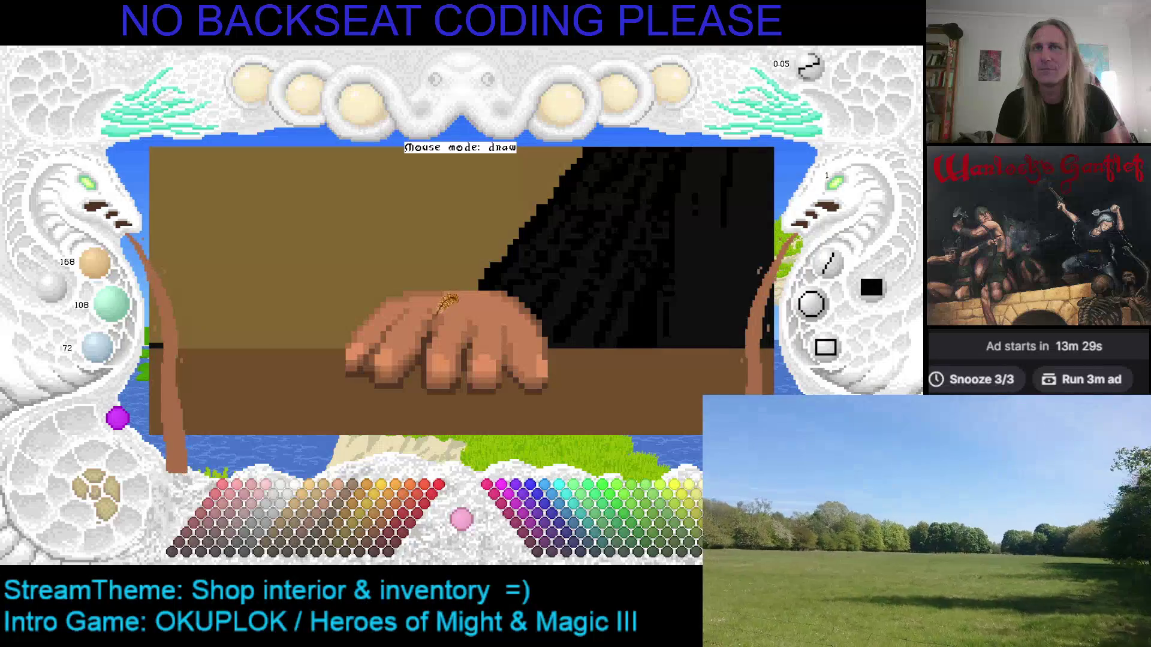
right_click(447, 309)
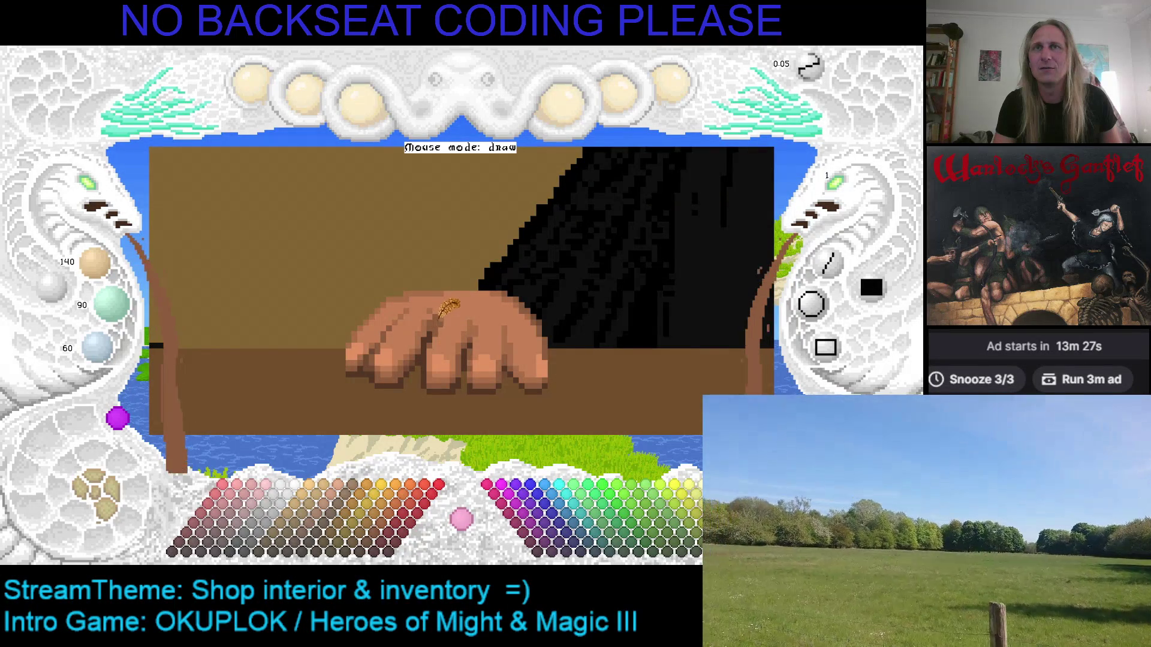
right_click(453, 300)
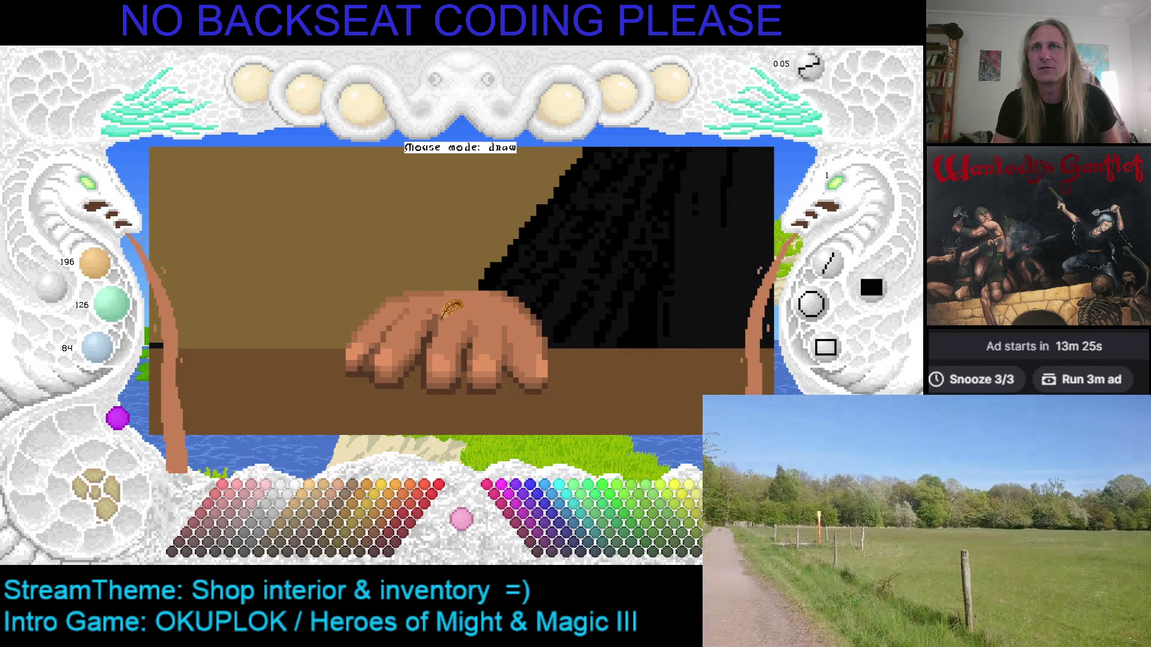
right_click(448, 300)
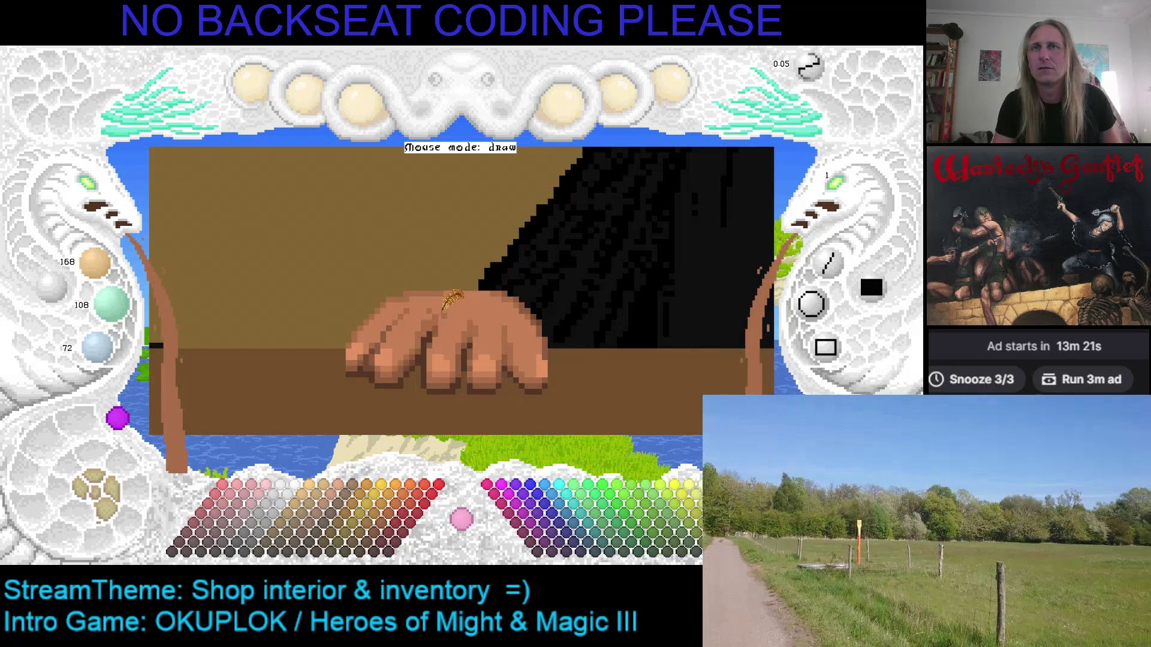
right_click(453, 307)
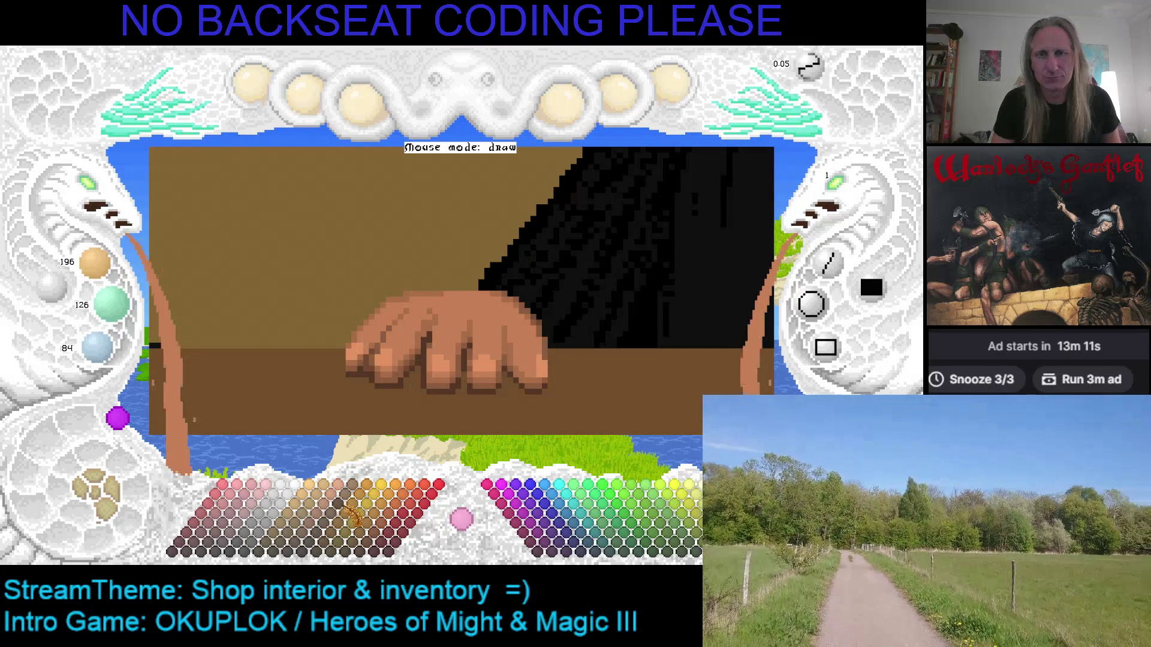
Dab a pink highlight on a knuckle with red raised to 255, then pick the 140/90/60 edge tone.
click(268, 488)
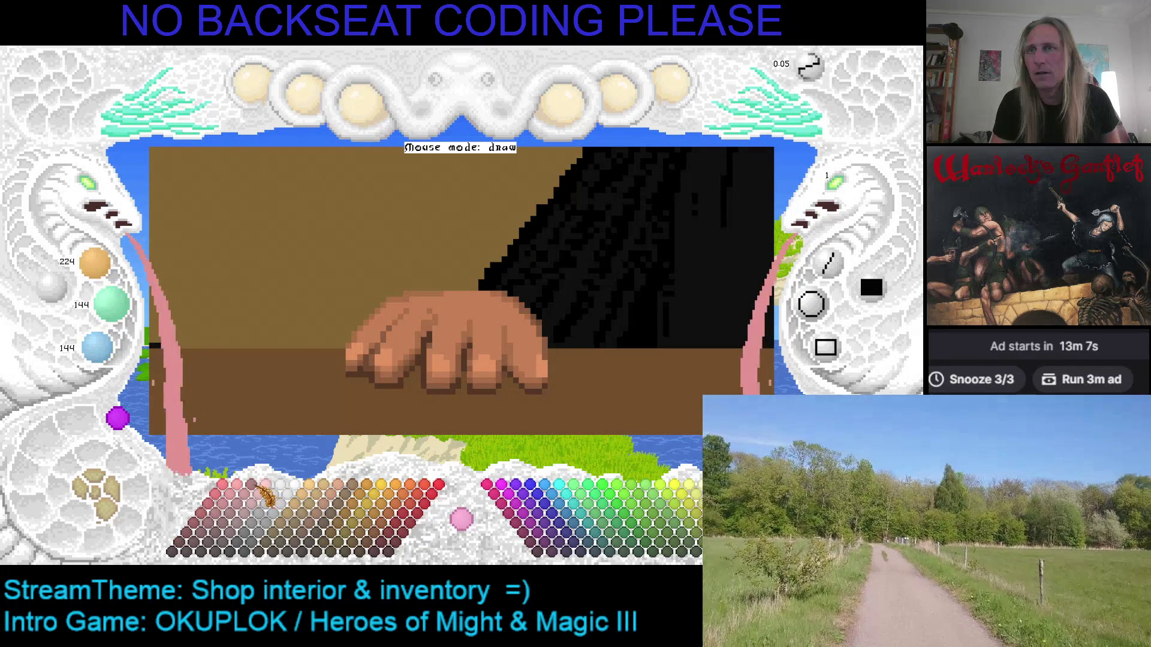
click(441, 367)
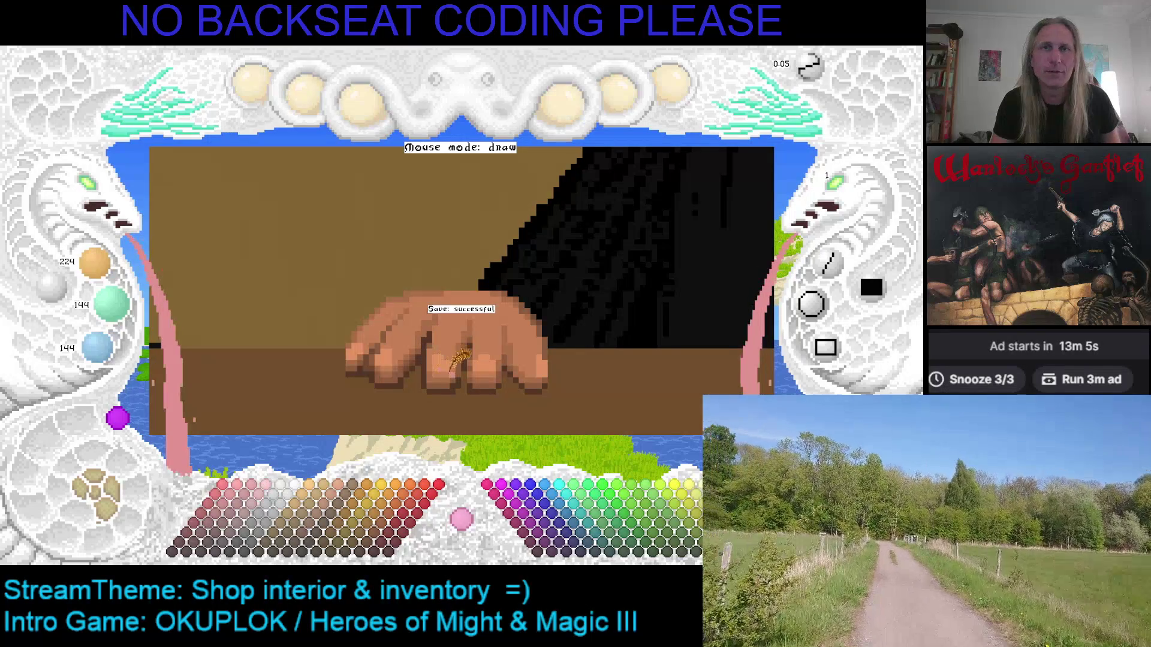
click(250, 502)
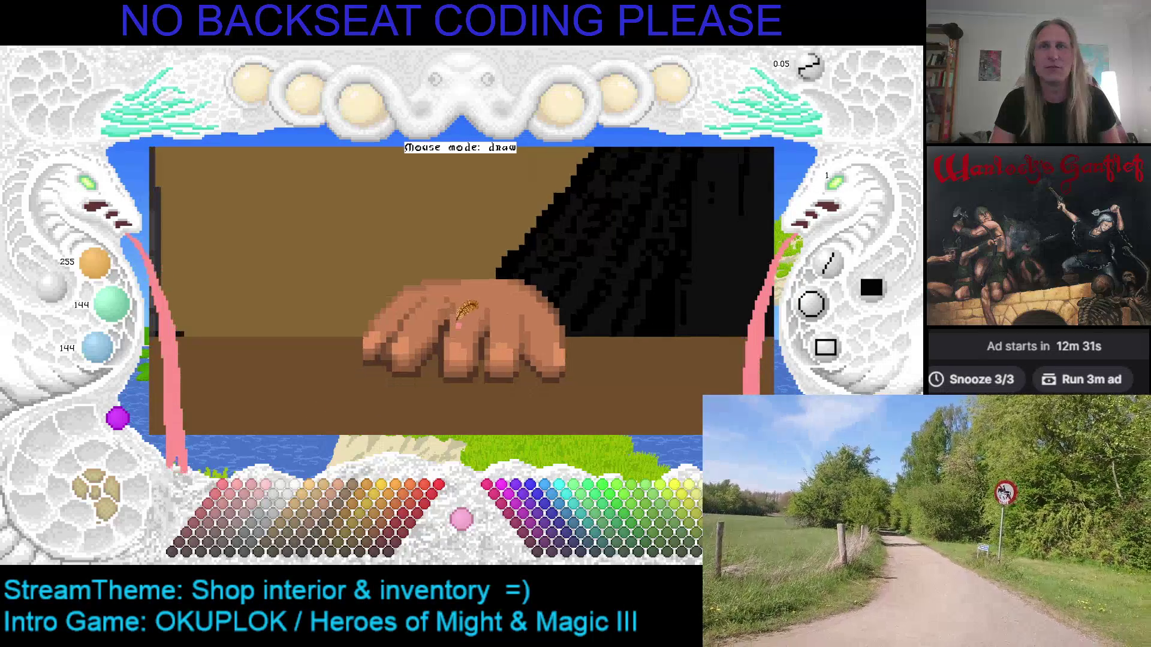
right_click(456, 316)
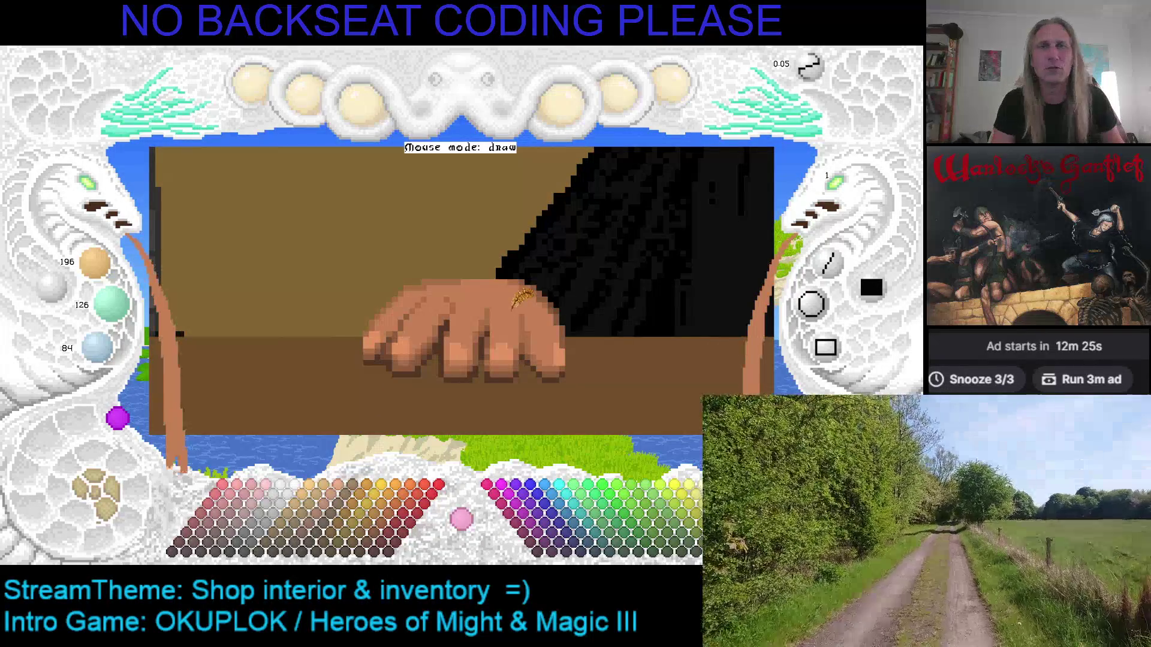
right_click(561, 308)
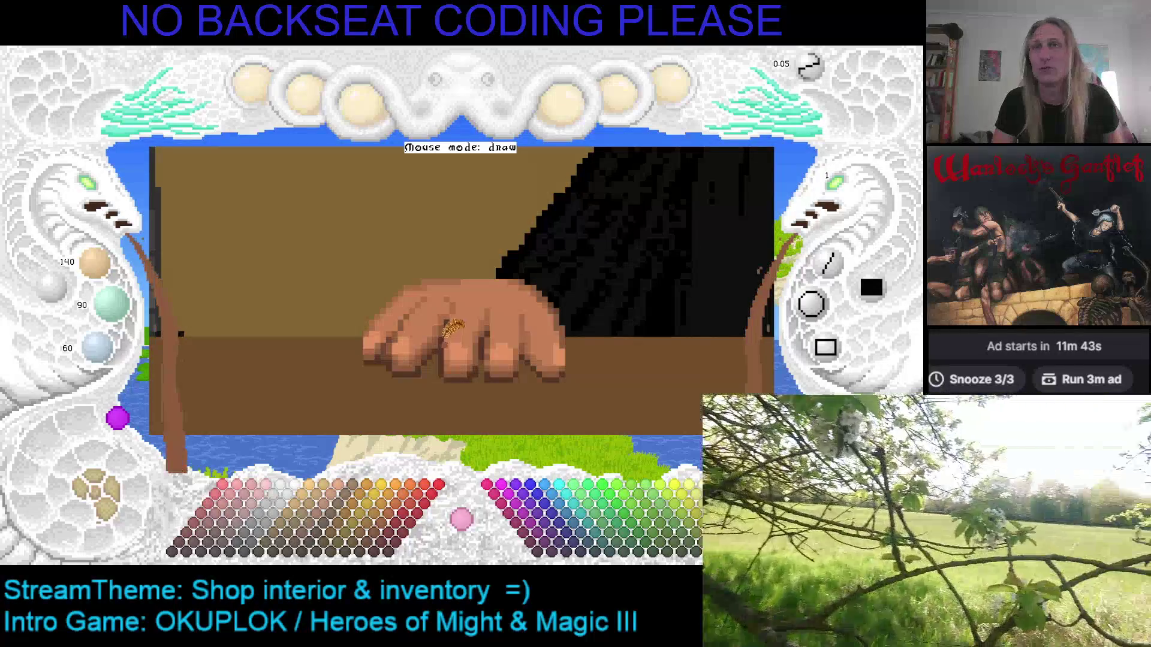
Darken the brown, save the painting, and step the shade lighter and darker for shading.
scroll(447, 330, down, 1)
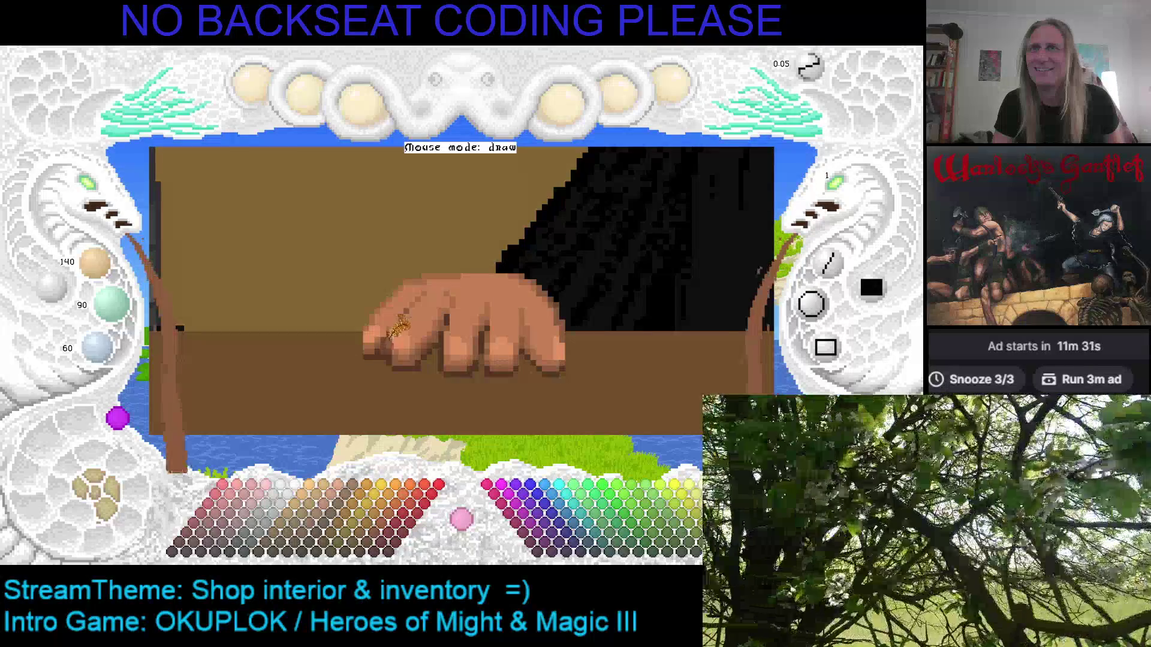
scroll(397, 333, down, 1)
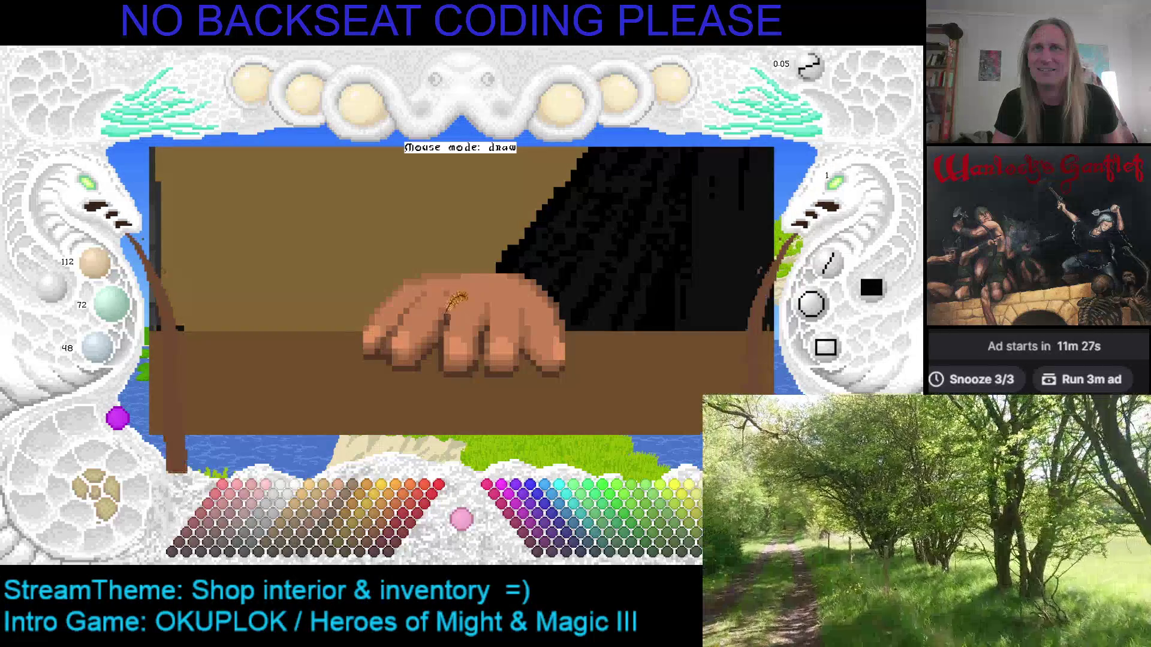
key(ctrl+s)
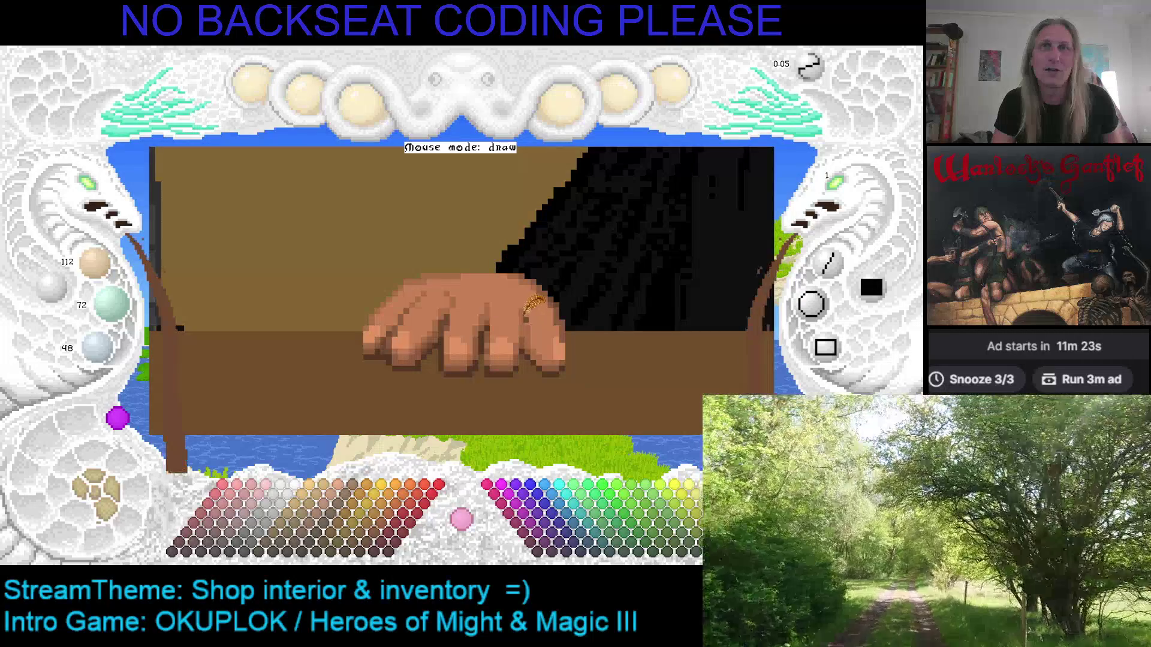
key(Up)
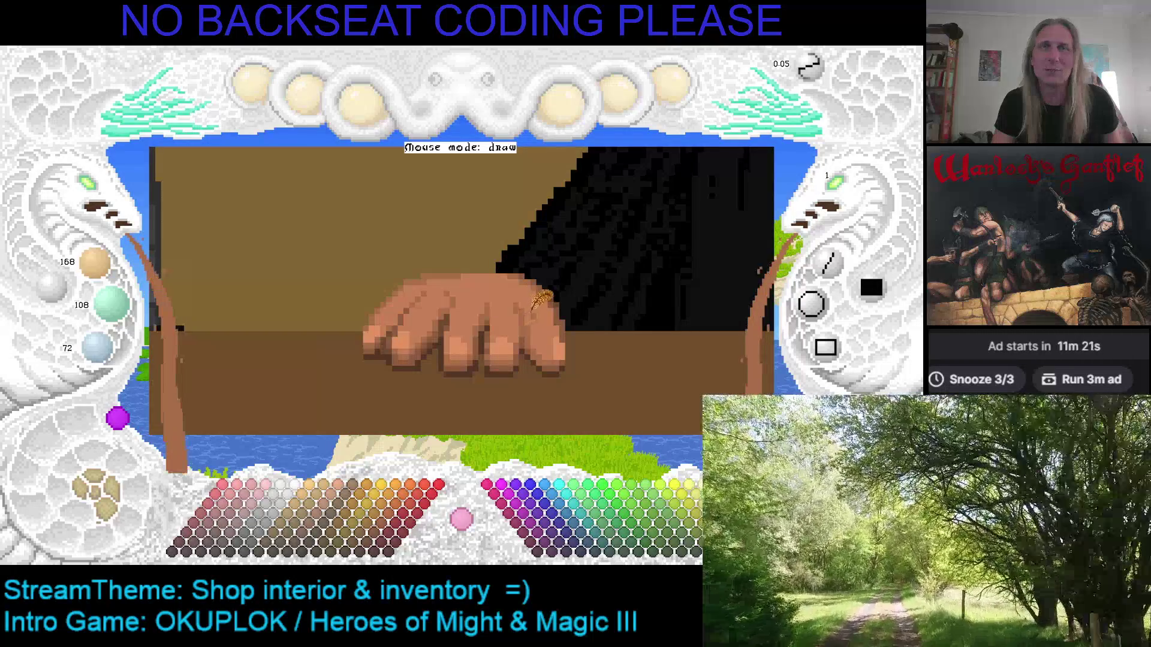
key(Up)
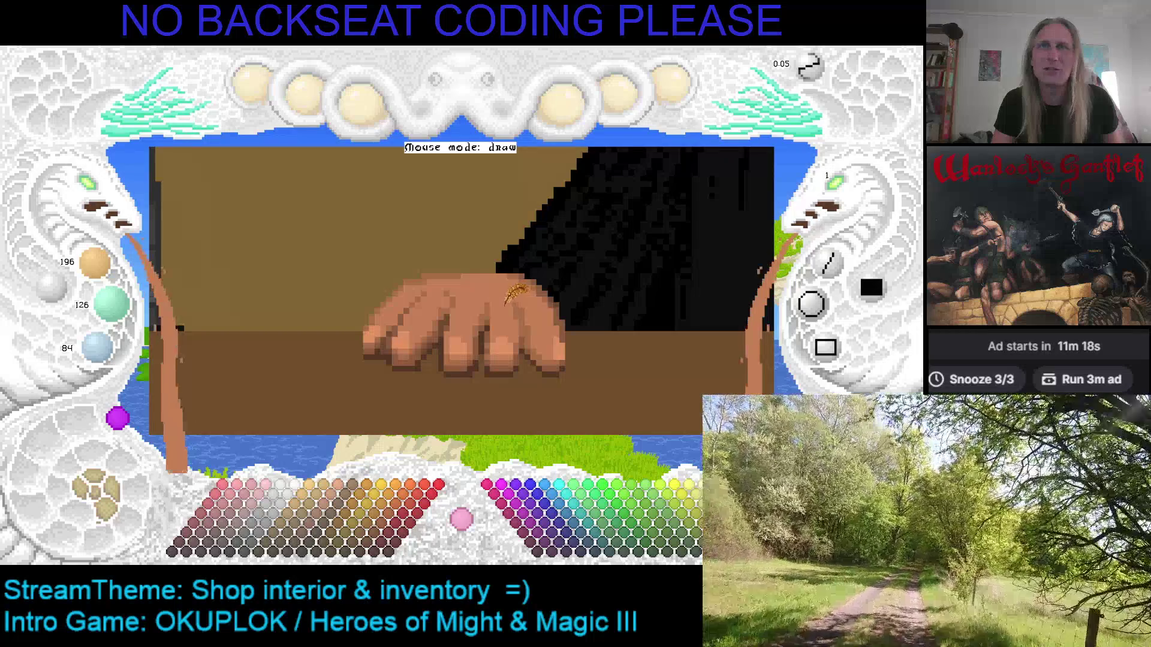
key(Down)
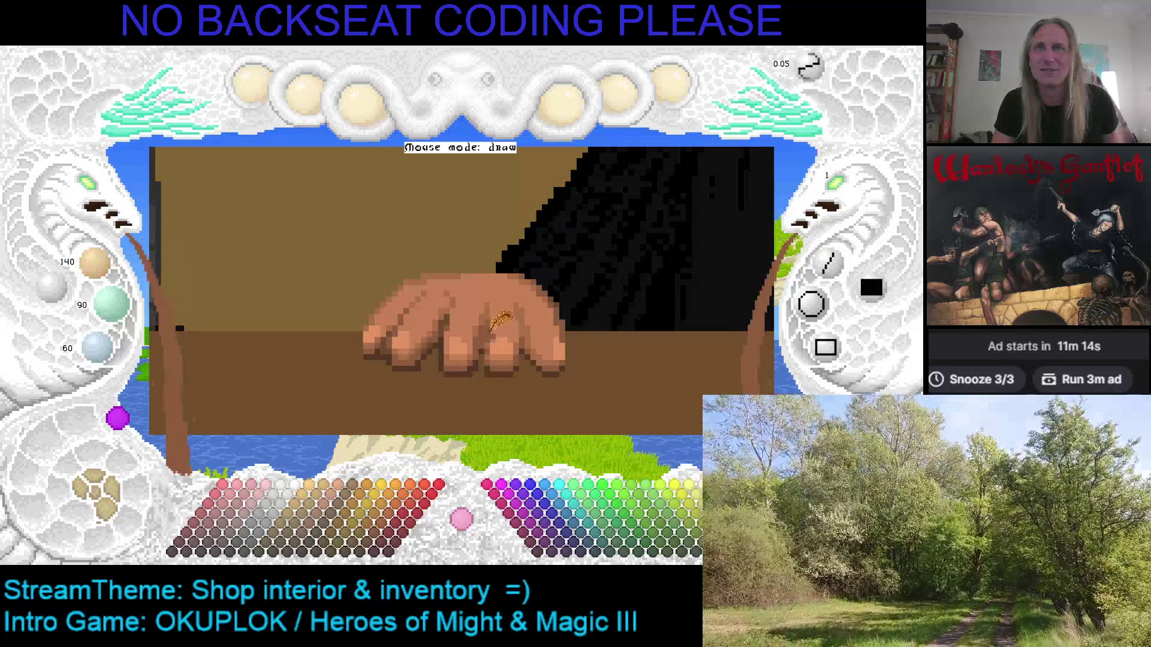
key(Down)
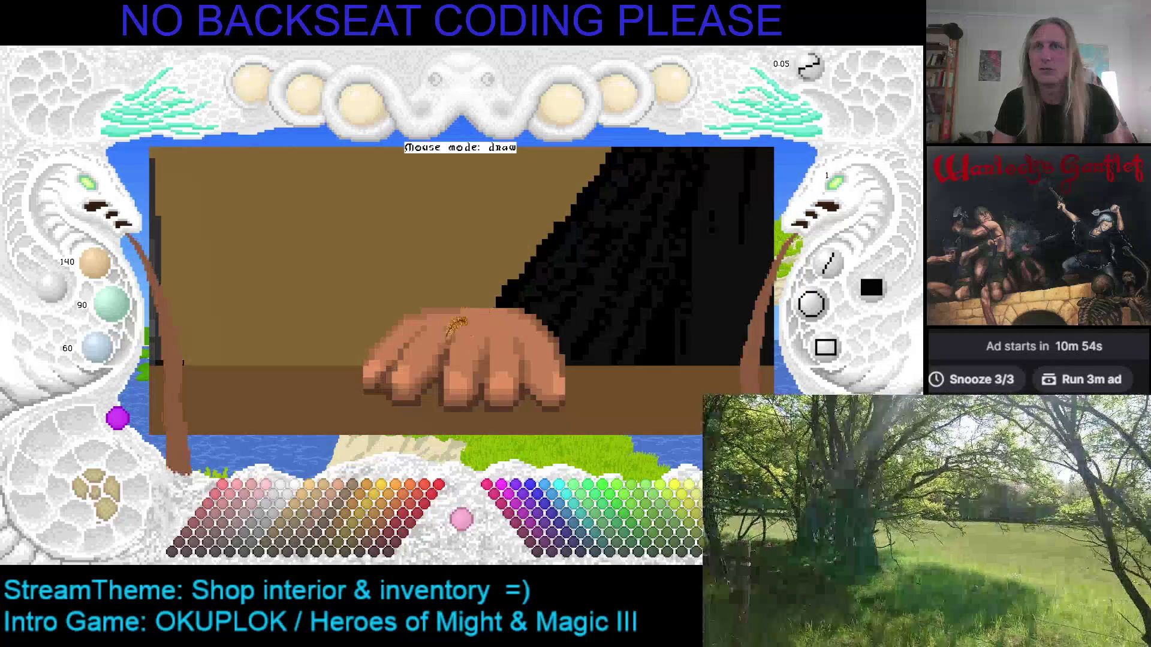
Toggle the drawing colour between cyan and the brown sampled from the canvas.
scroll(456, 321, up, 2)
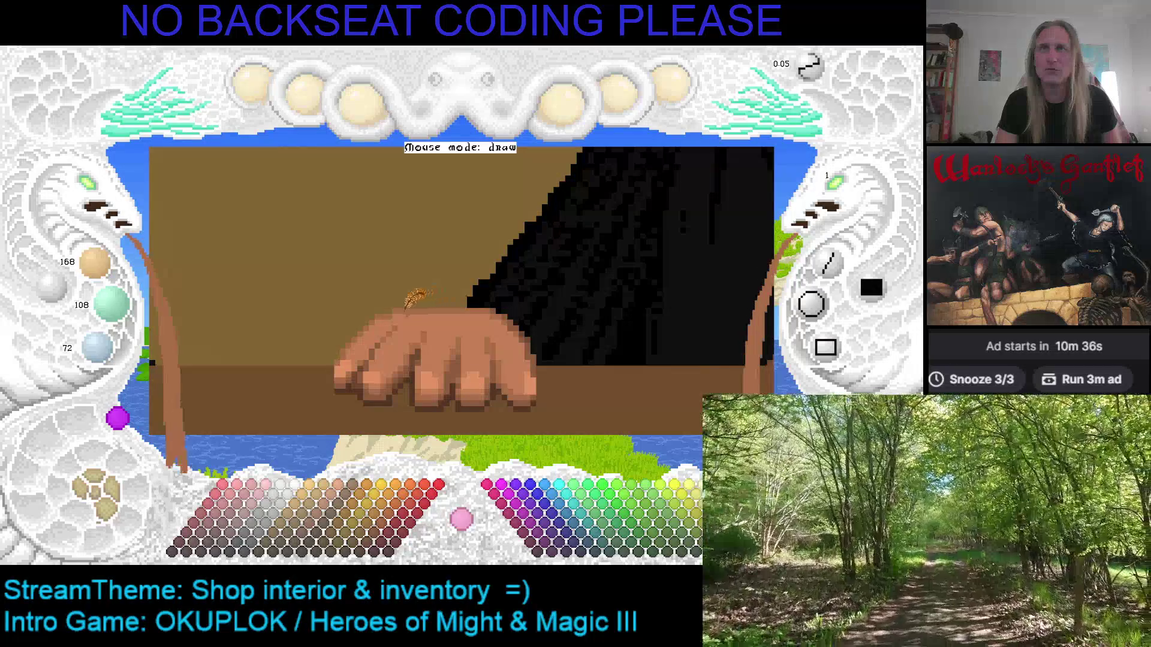
key(c)
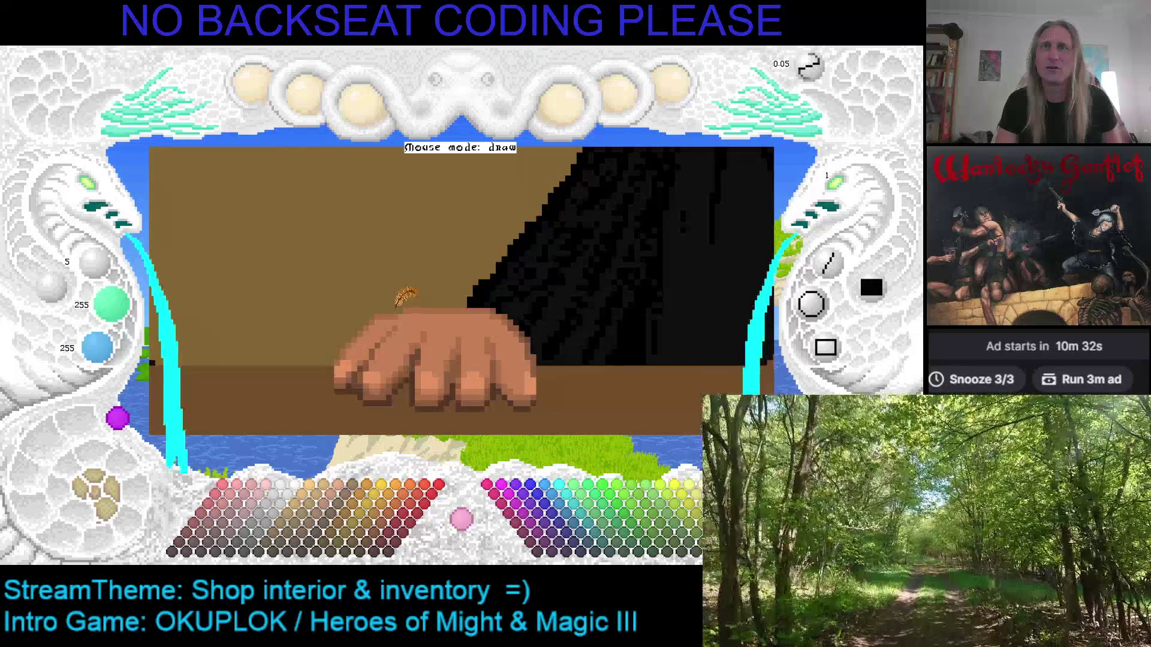
right_click(411, 306)
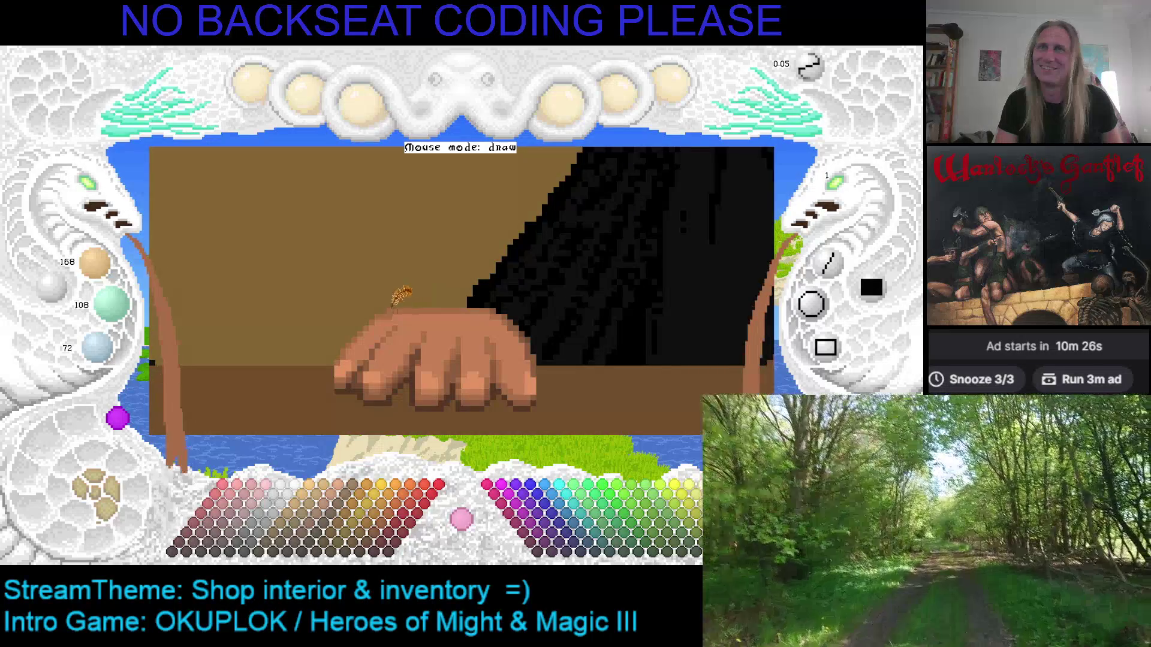
key(ctrl+z)
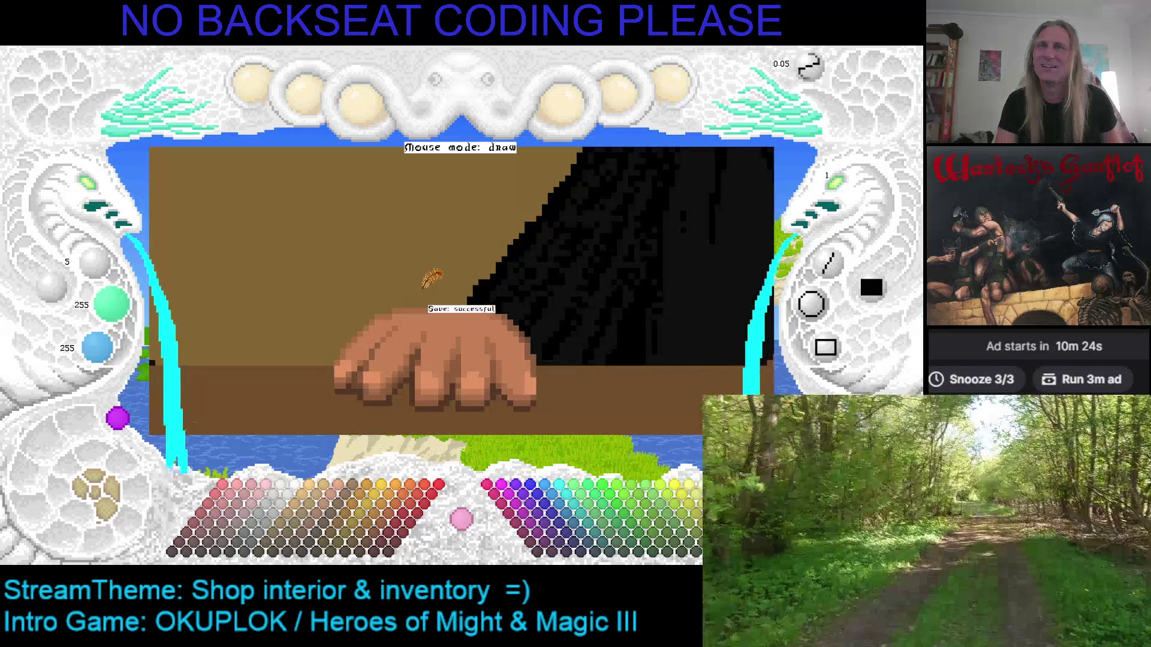
Pan the view and pick brown skin tones from the hand to shade its fingers.
key(ctrl+z)
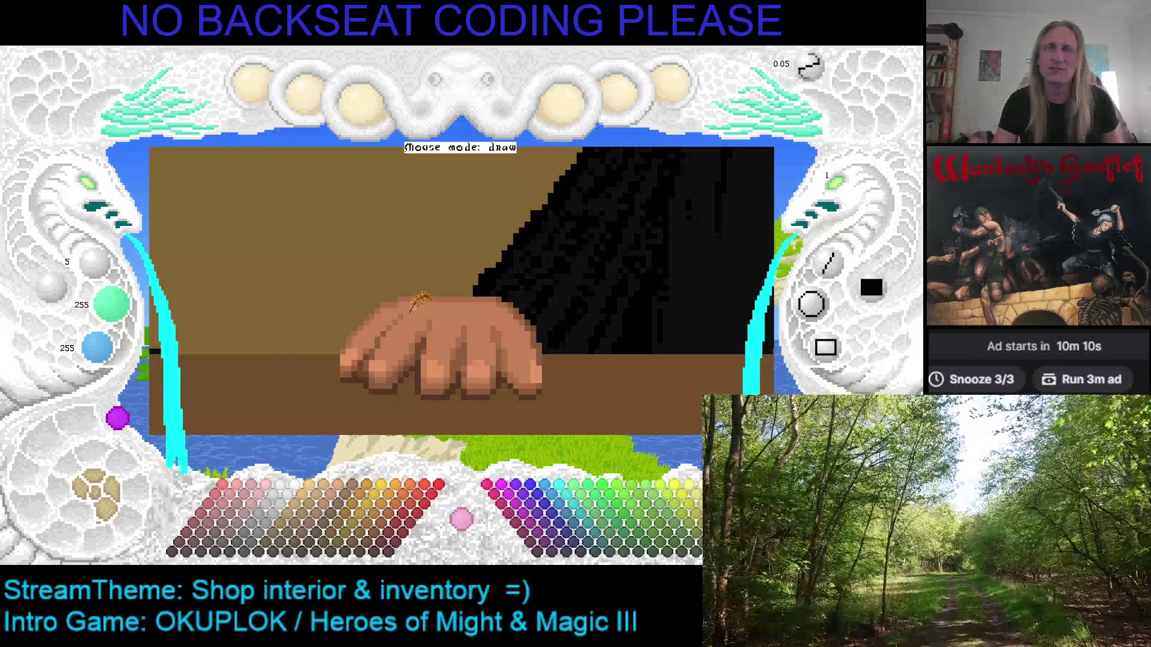
right_click(421, 331)
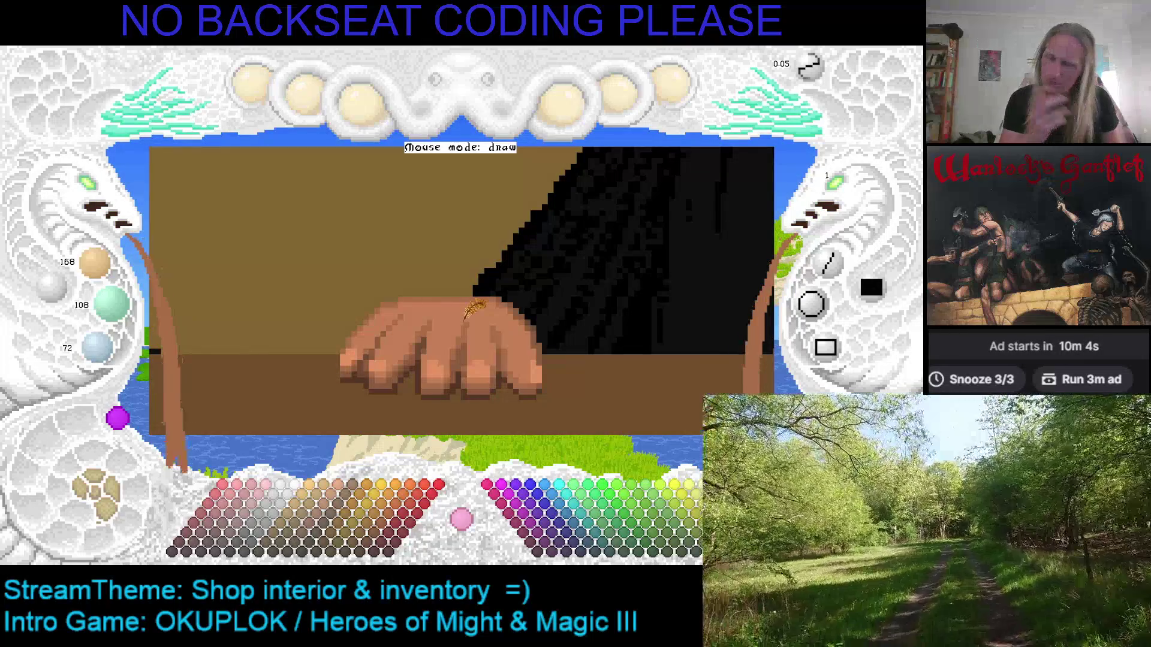
key(Down)
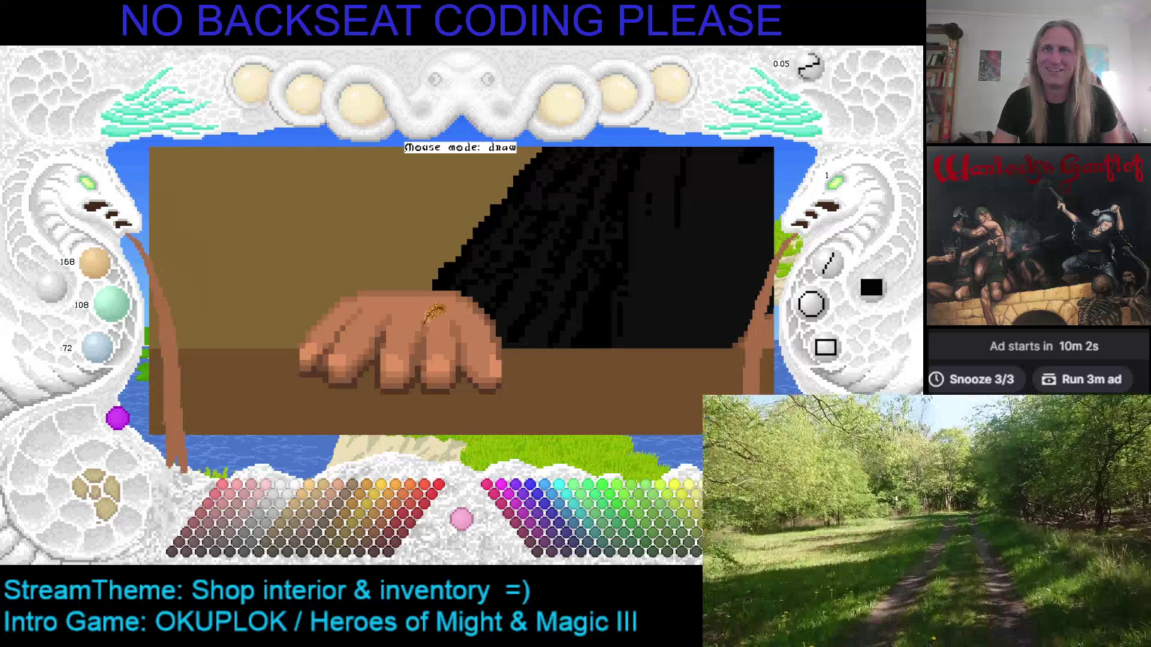
key(Right)
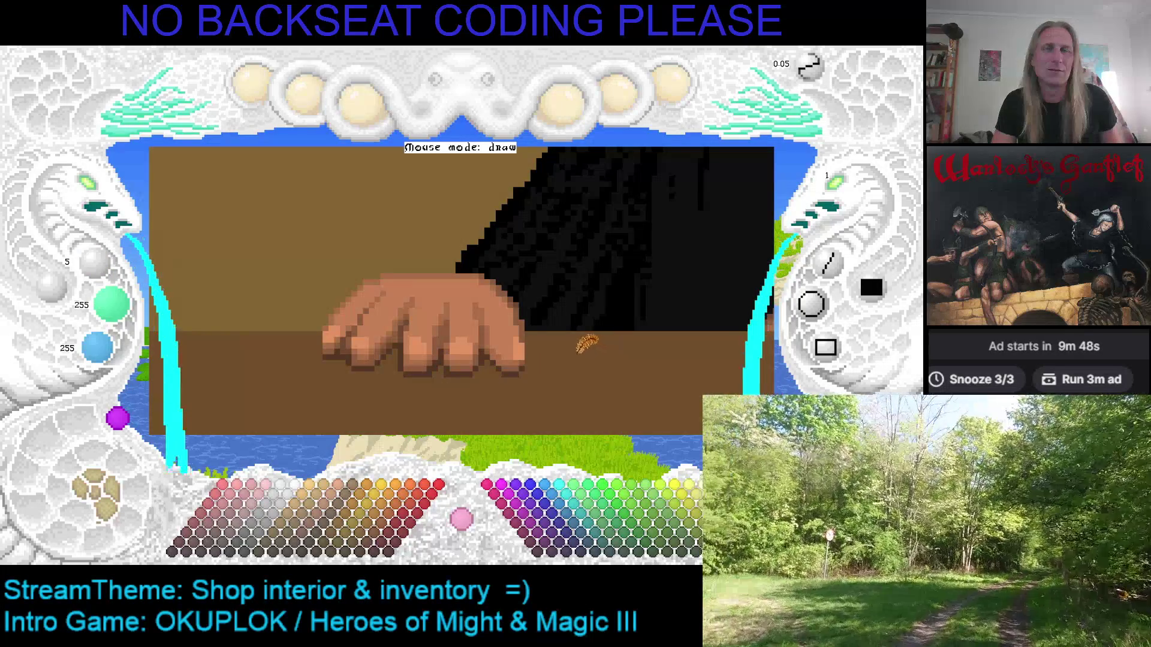
scroll(430, 328, up, 1)
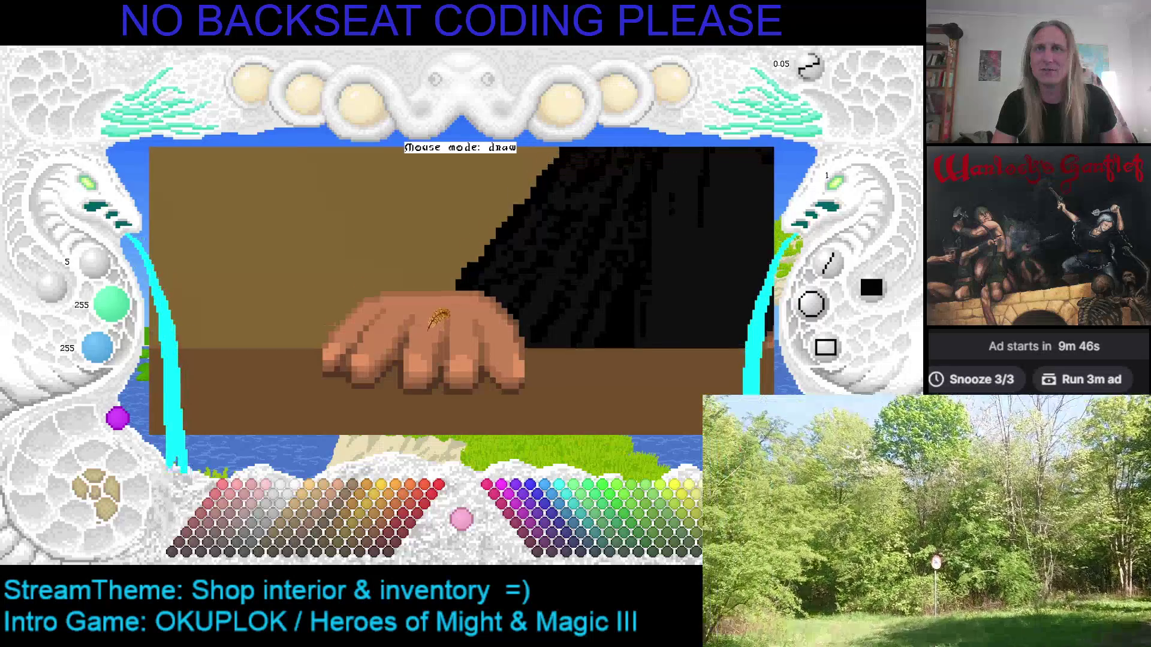
right_click(432, 346)
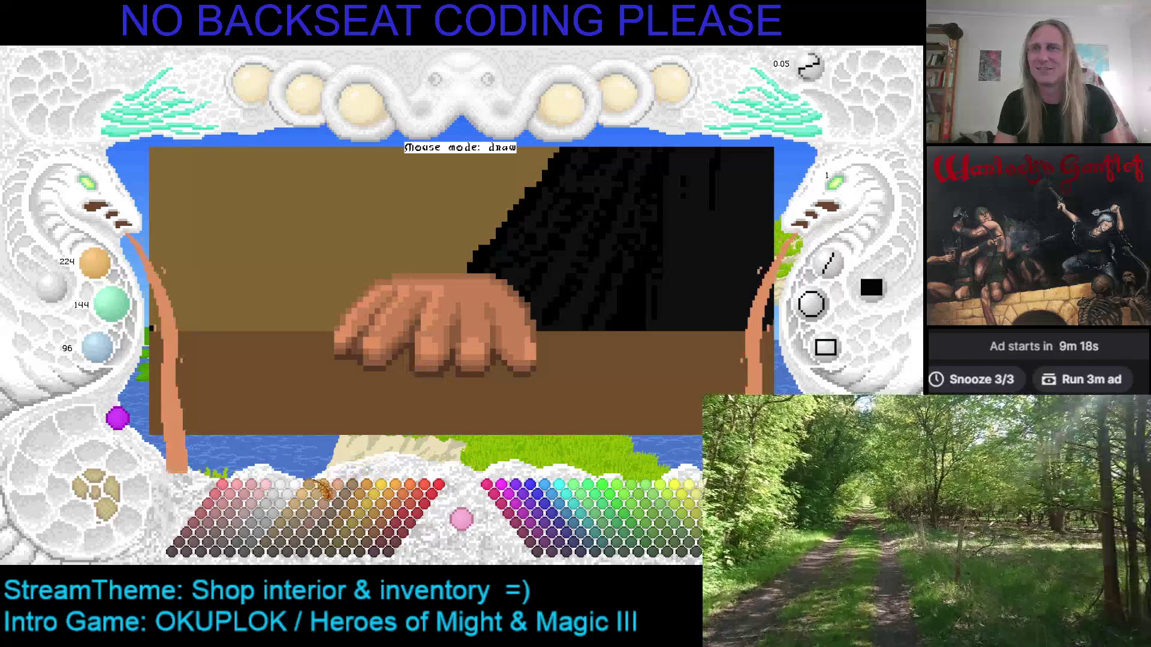
Try light pink, deeper pink, tan and light grey palette colours.
click(273, 493)
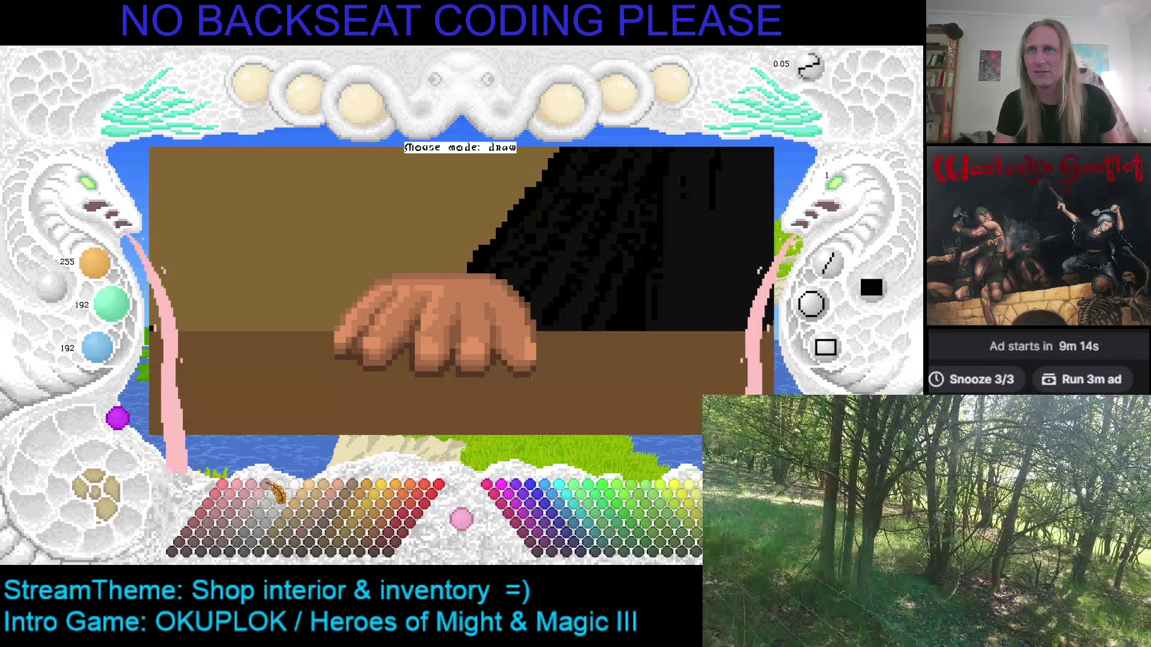
click(244, 497)
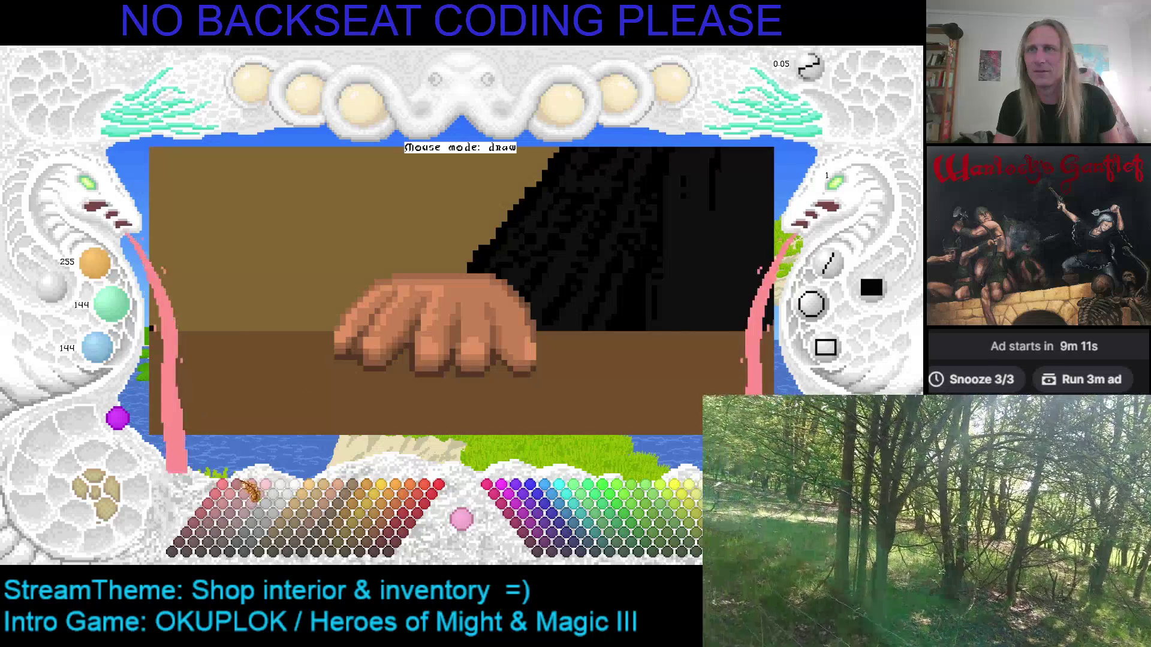
click(354, 496)
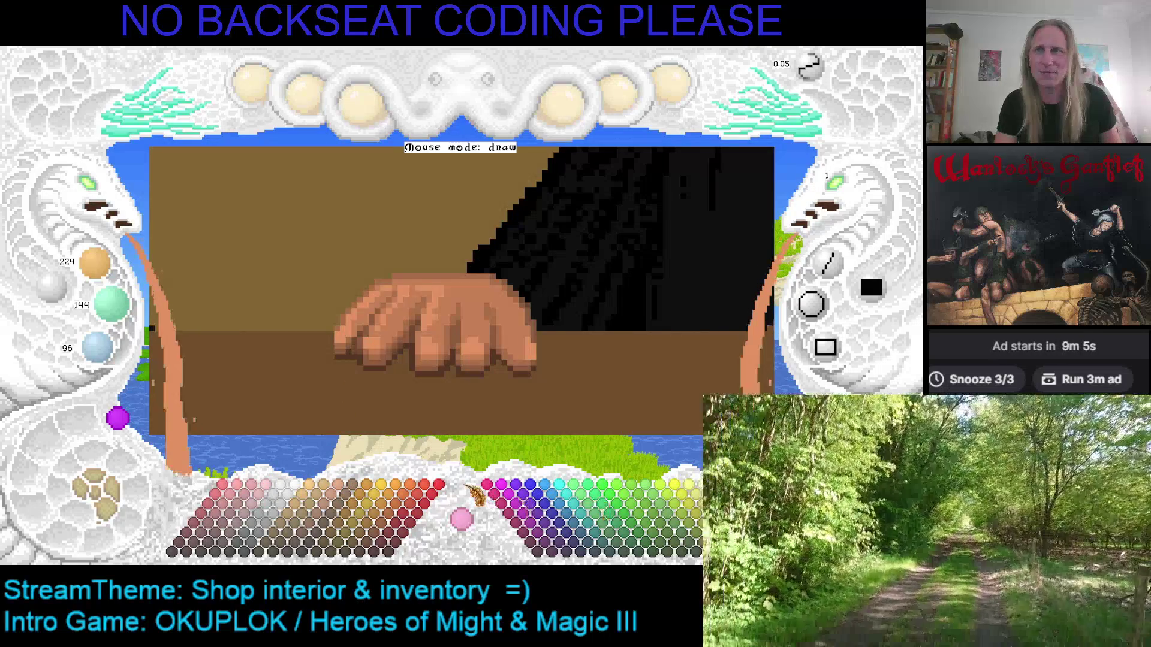
click(239, 495)
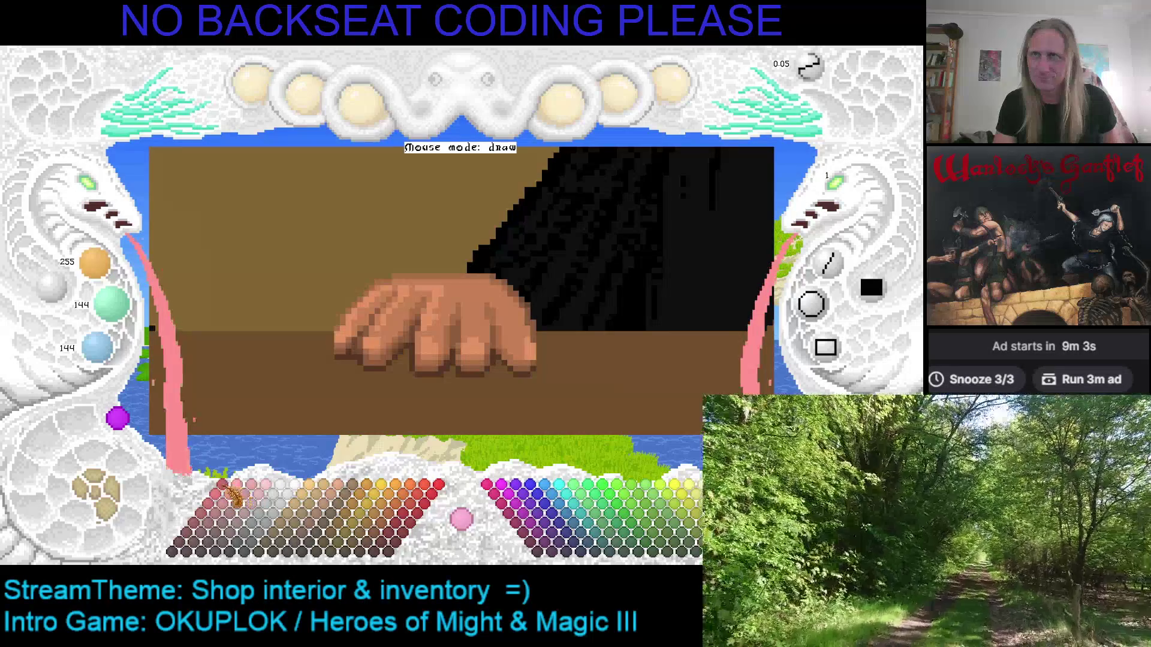
click(345, 494)
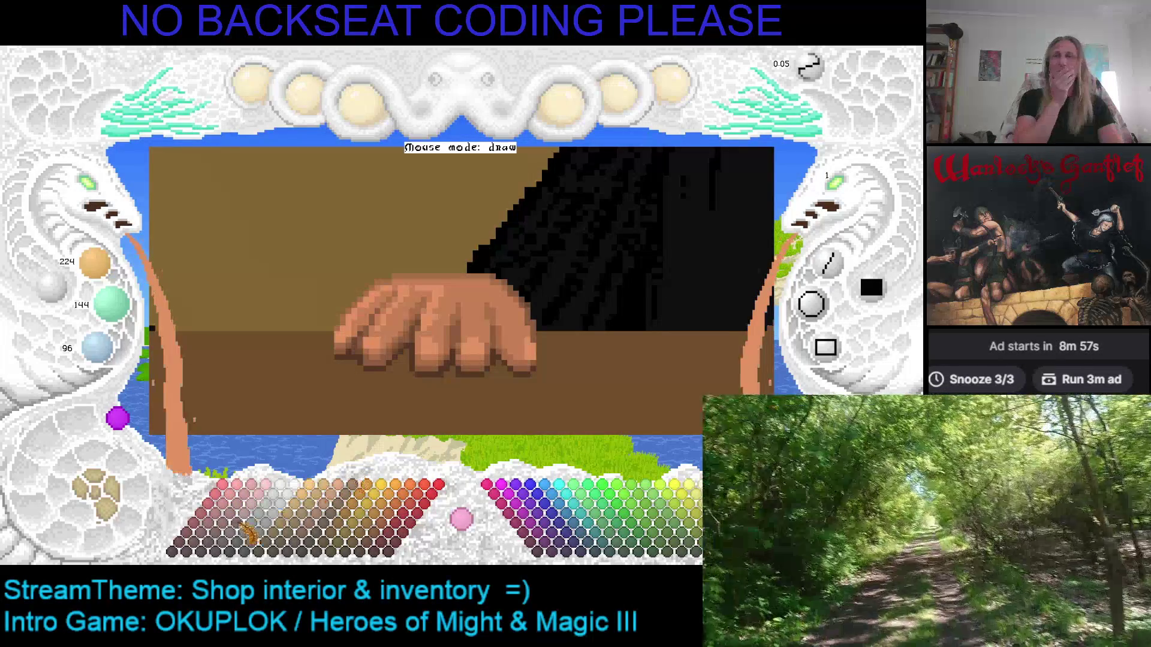
click(282, 487)
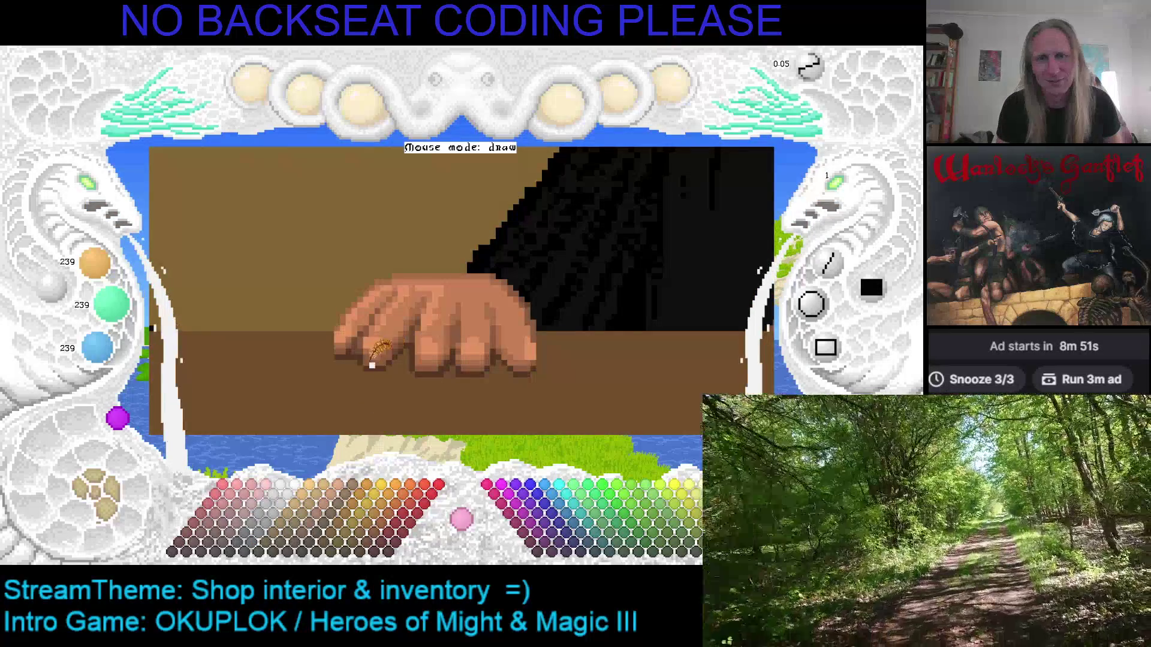
Shift the canvas up and sample skin tones 196/126/84 and 224/144/96 to repaint the fingers.
drag(436, 329, 460, 293)
right_click(454, 297)
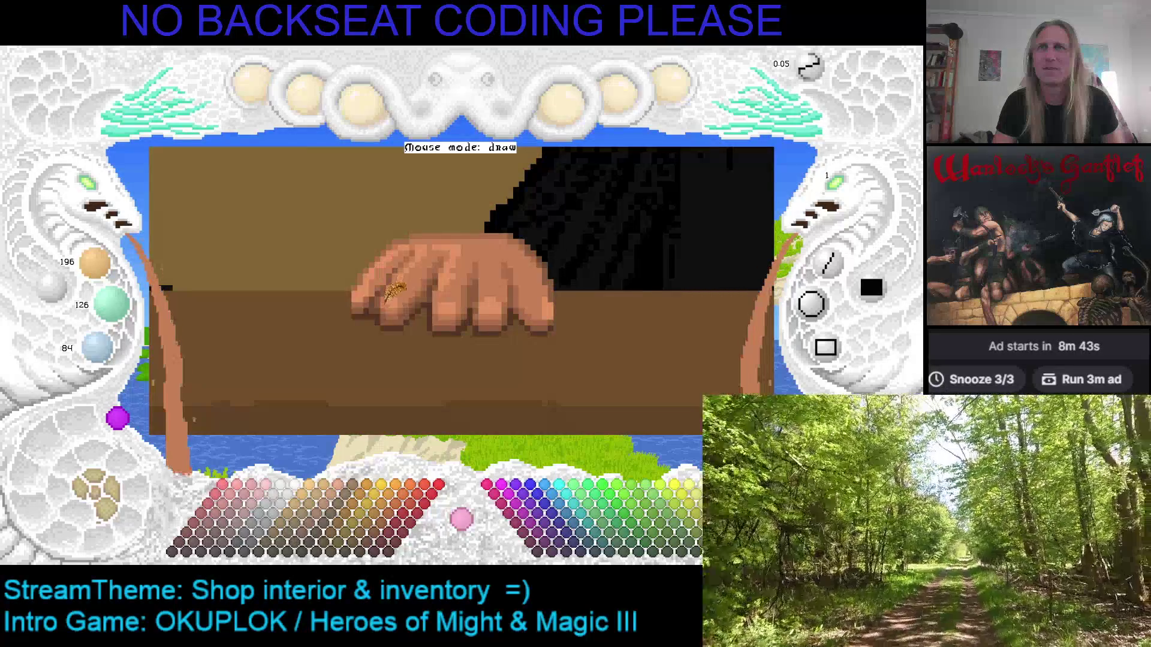
right_click(394, 294)
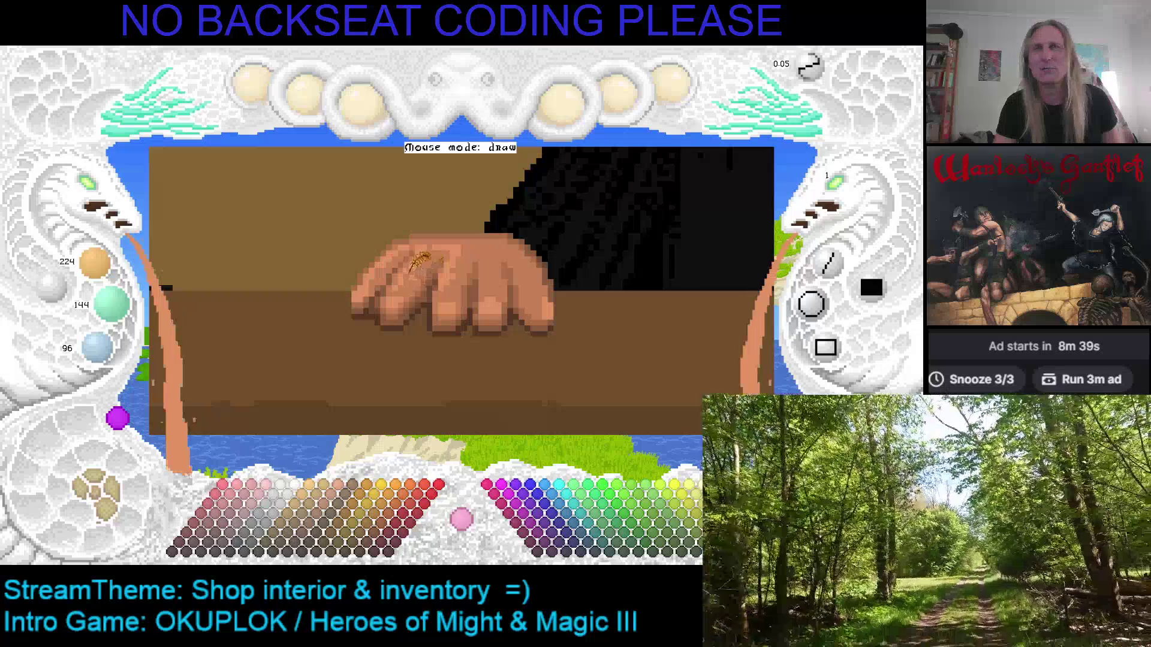
right_click(409, 299)
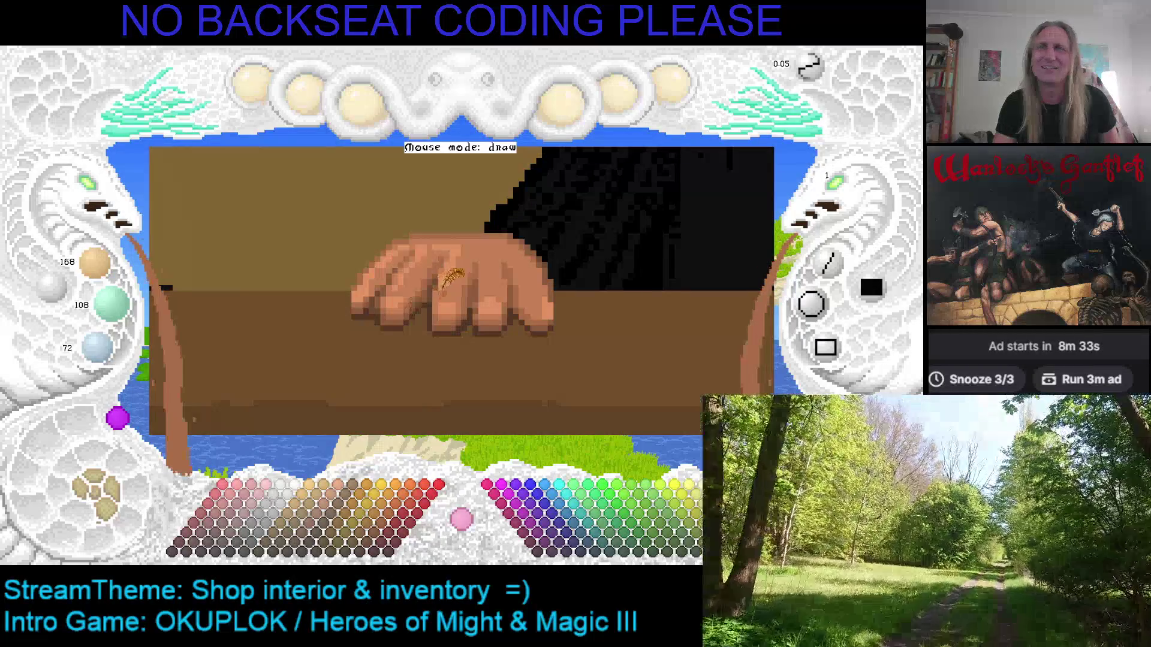
right_click(397, 295)
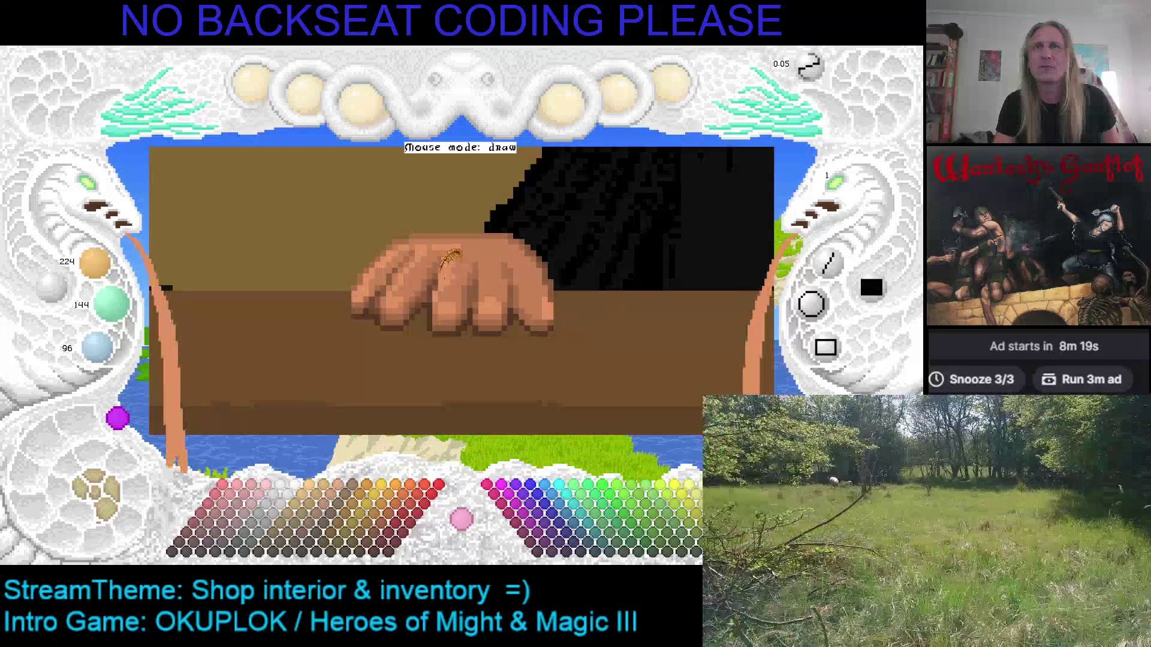
Darken the colour to 112/72/48 for finger shadows, resample the peach skin, and save.
key(minus)
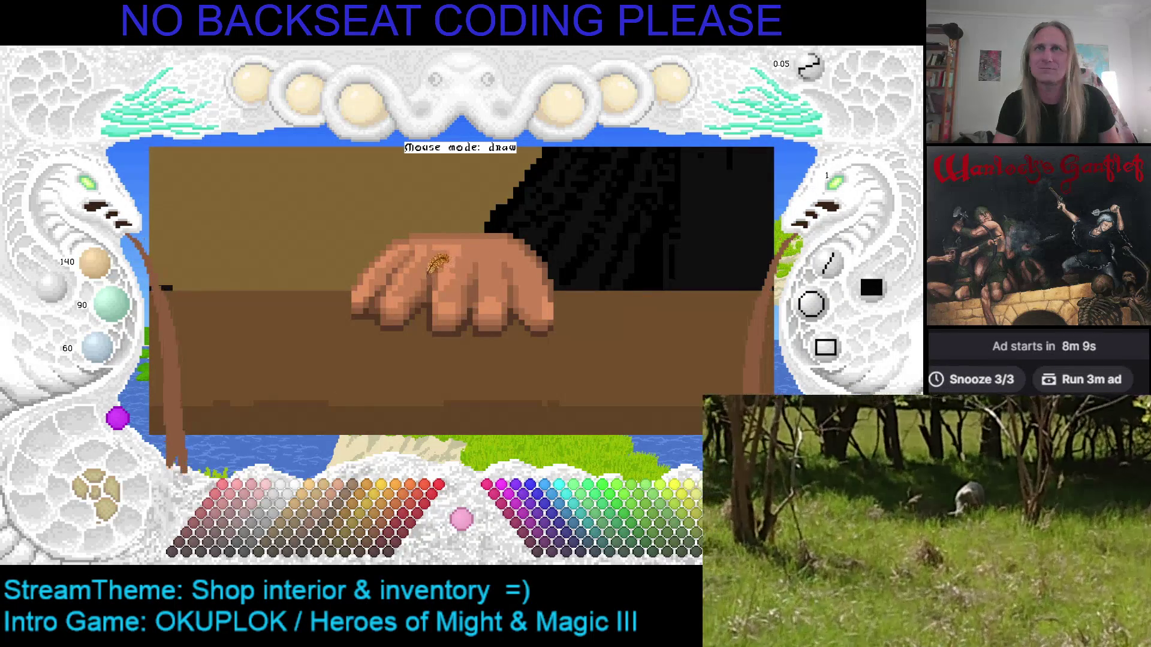
scroll(436, 267, up, 1)
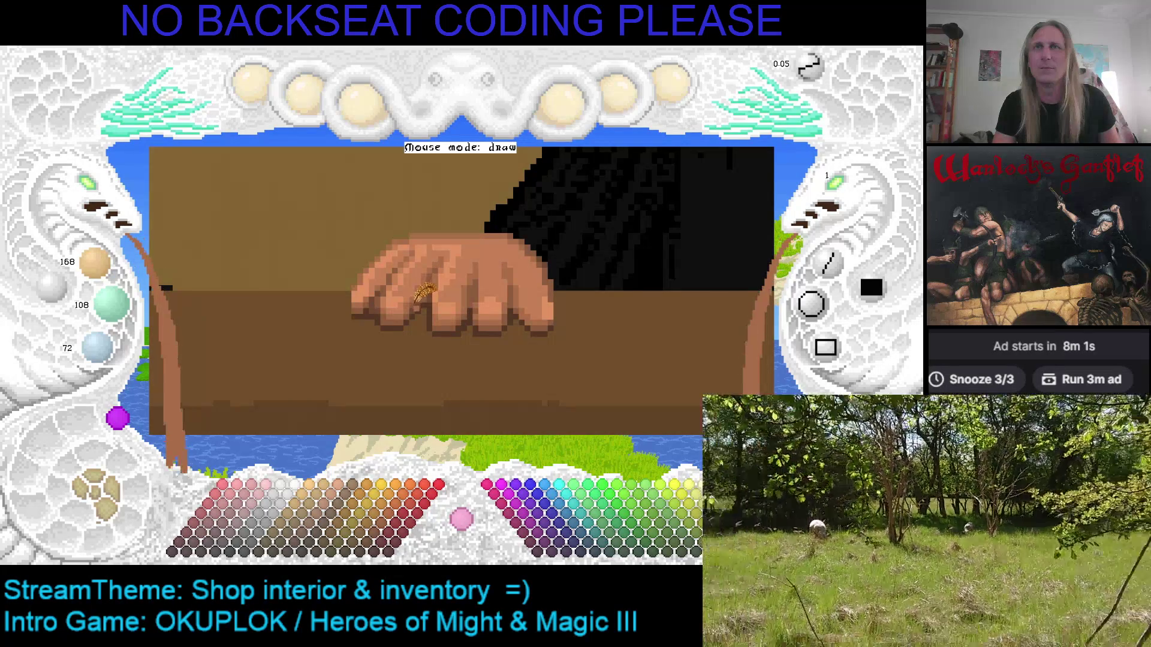
scroll(427, 283, down, 1)
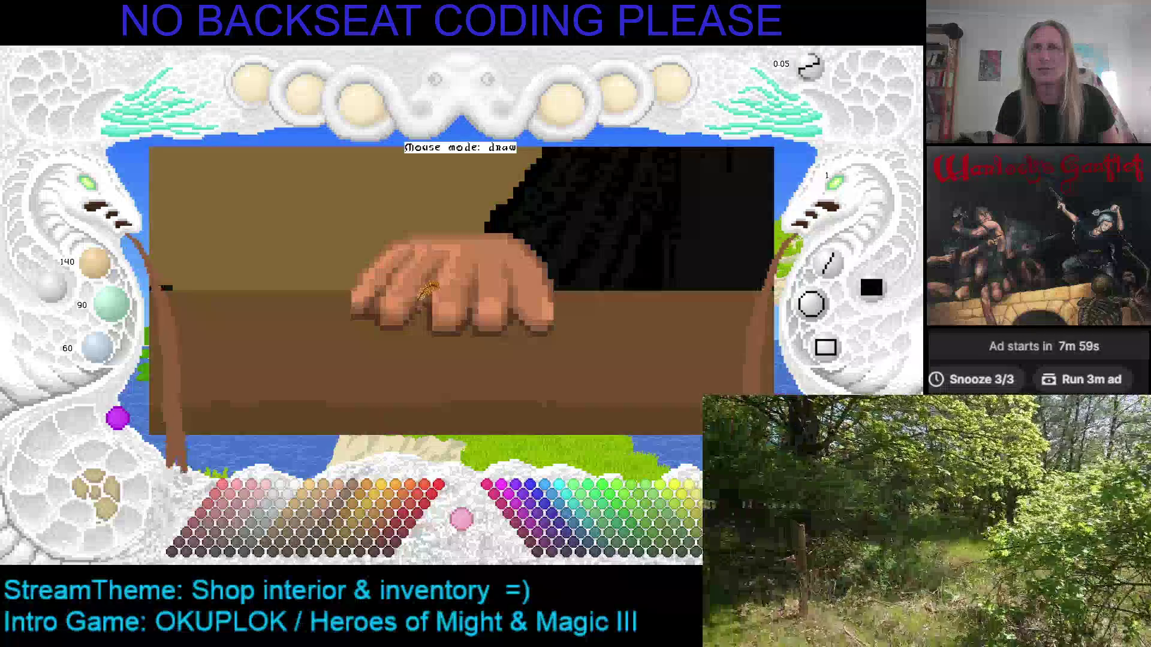
scroll(427, 284, down, 1)
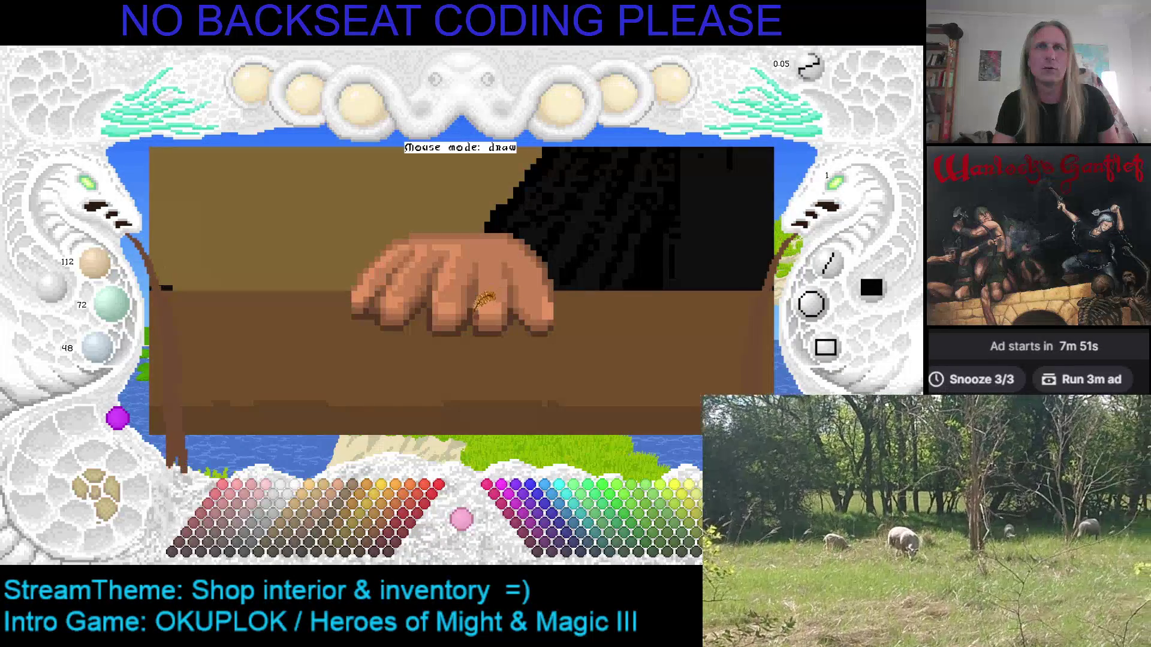
scroll(483, 299, up, 1)
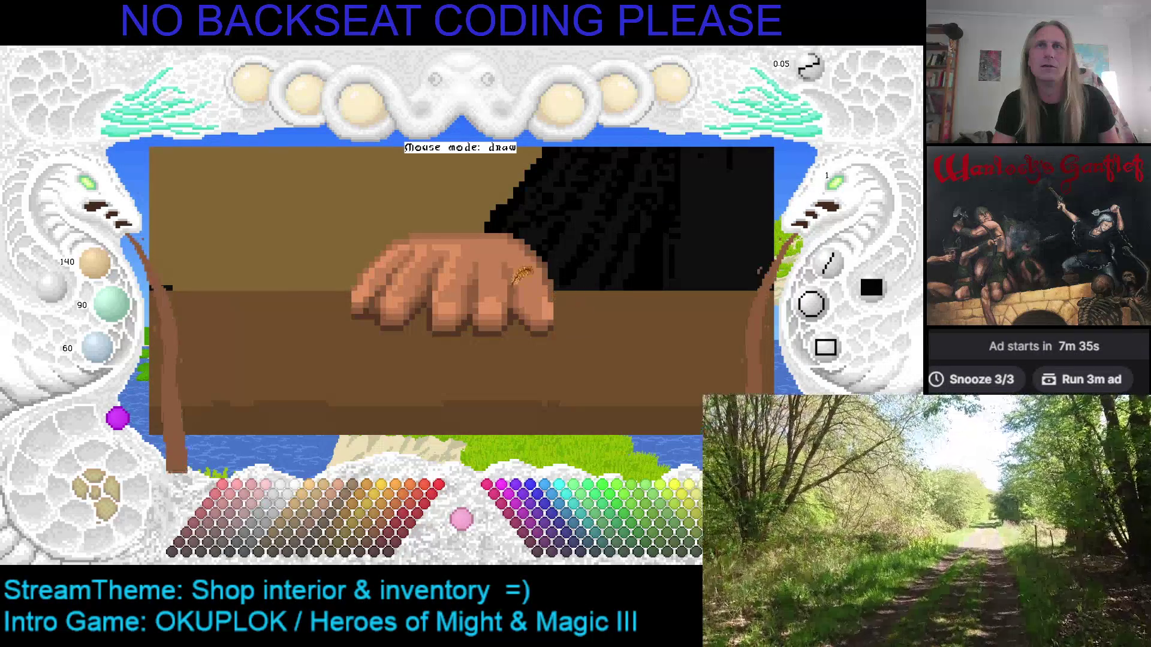
right_click(454, 241)
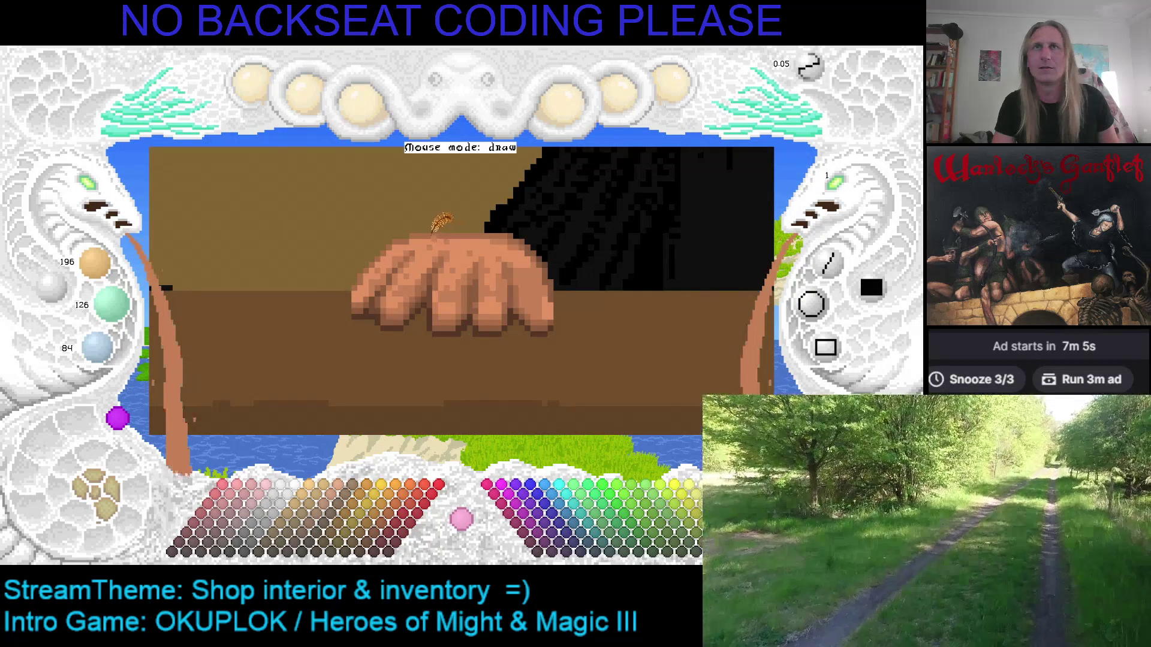
key(ctrl+s)
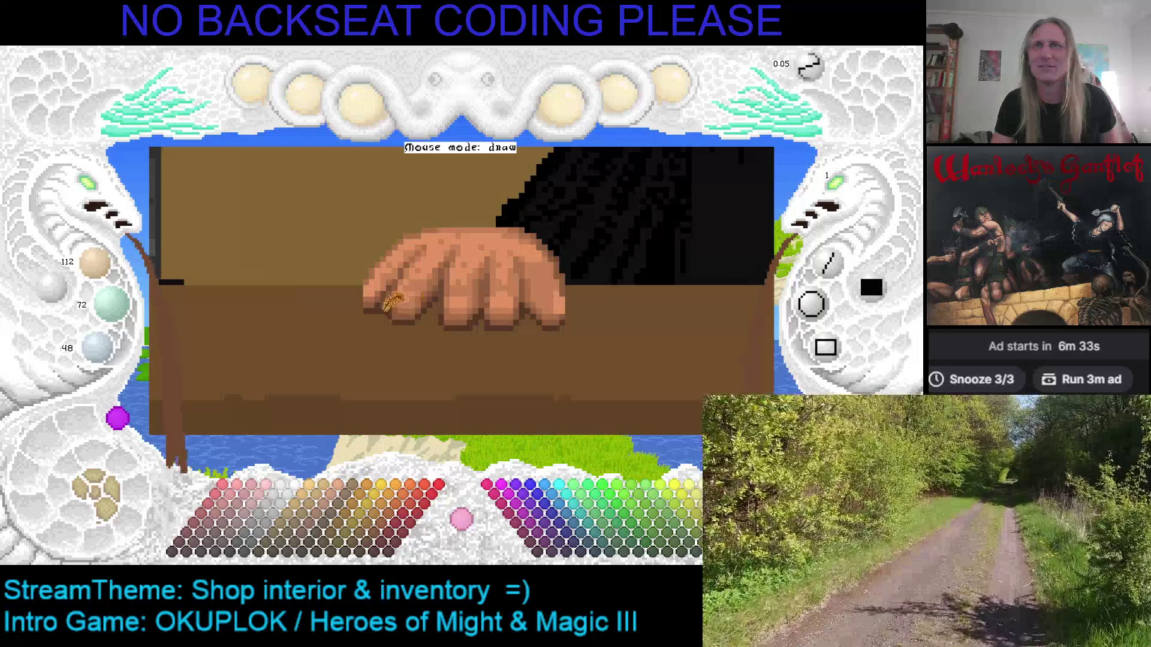
Save the painting, pick a dark brown shadow tone, and flip to the next painting version.
key(ctrl+s)
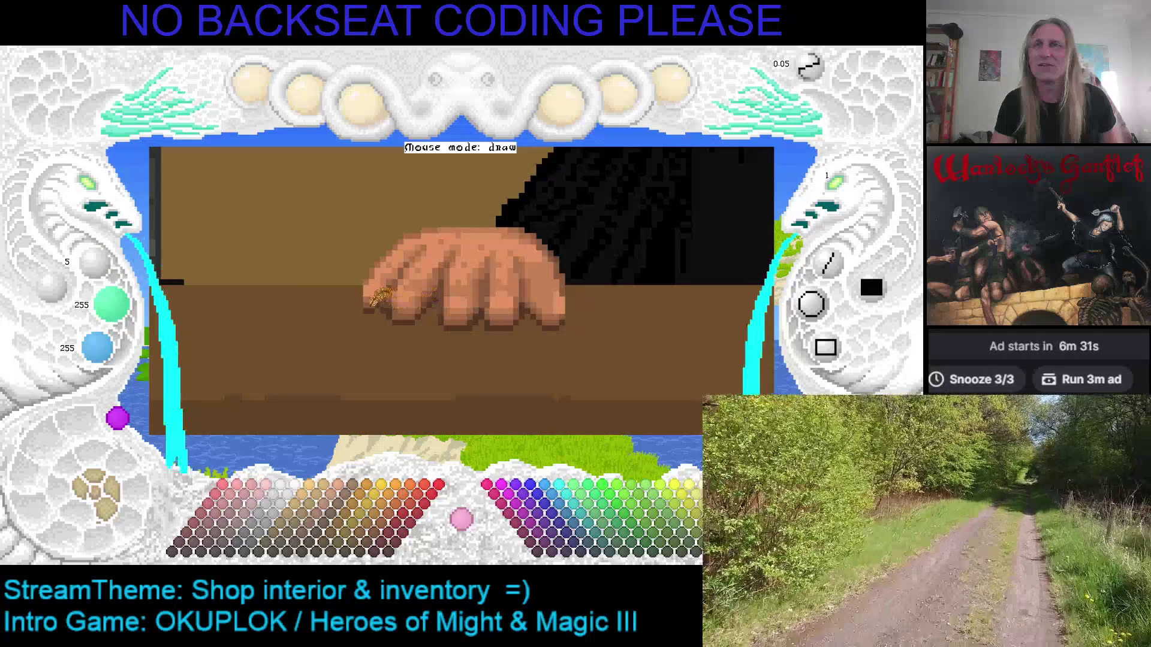
right_click(377, 292)
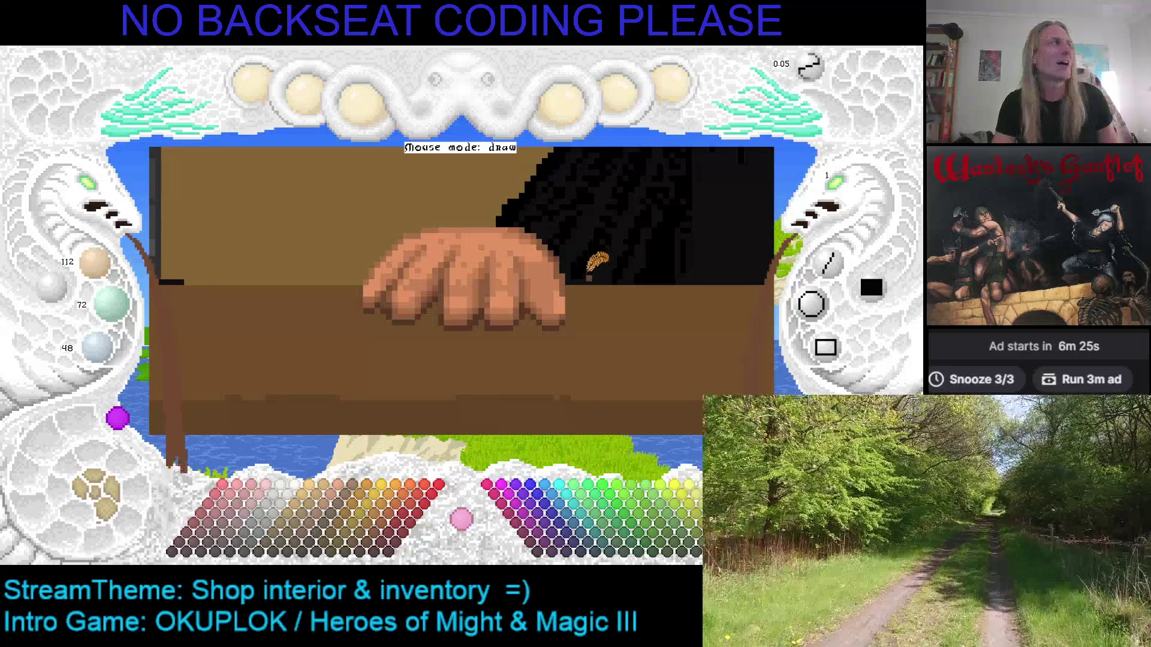
key(Right)
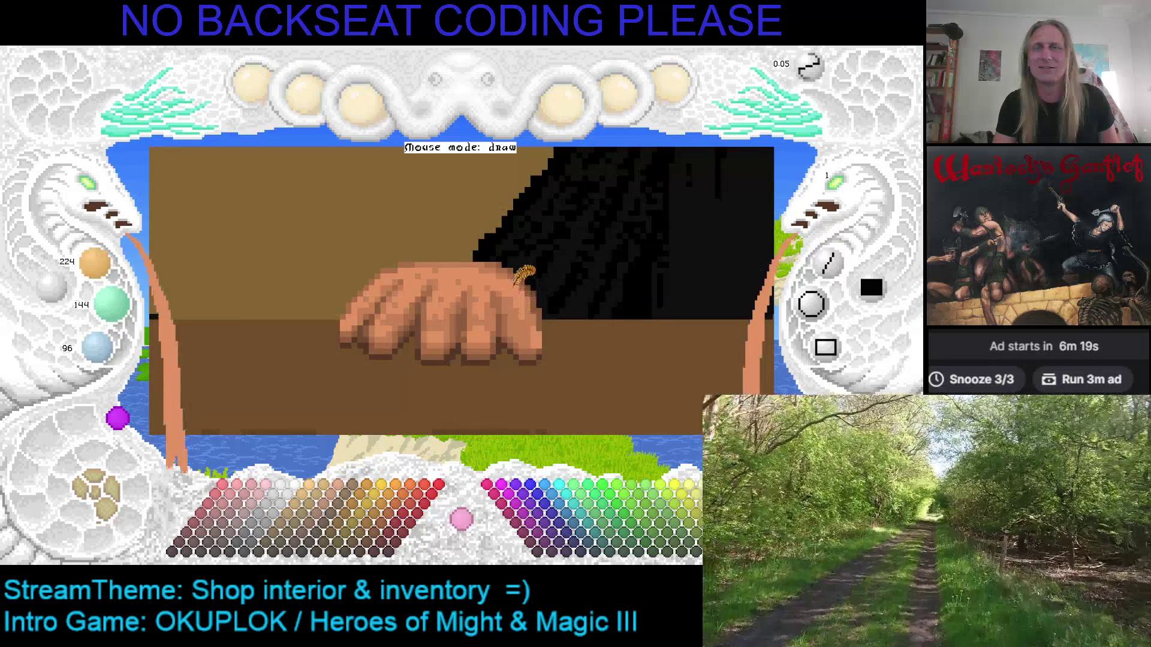
key(Right)
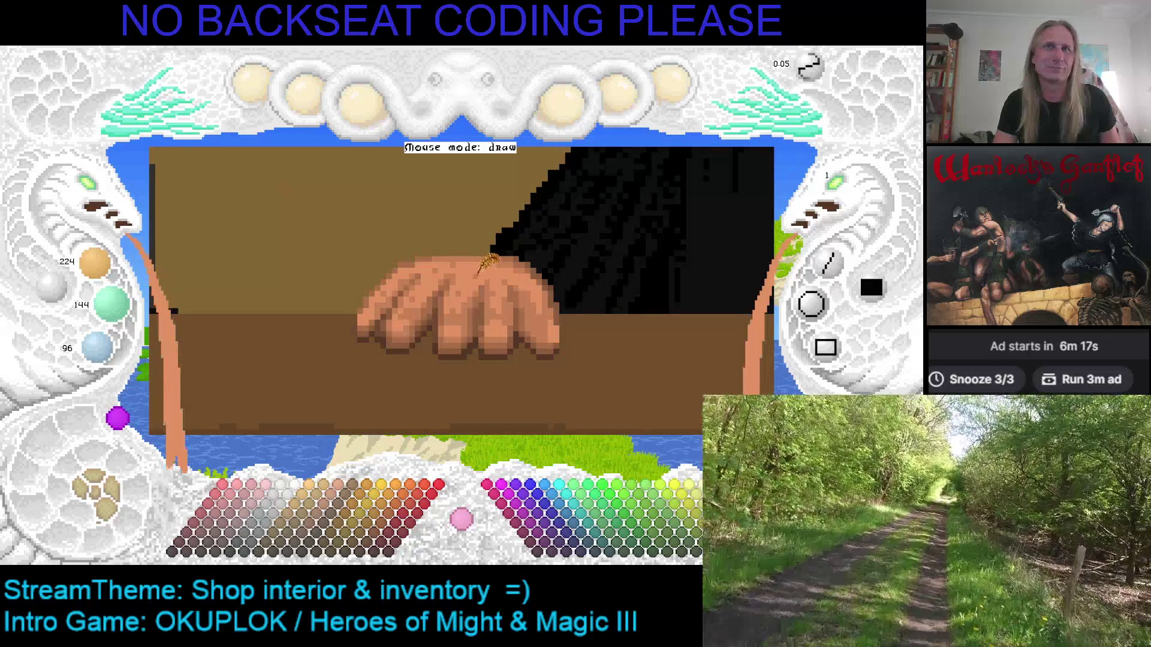
Pick the hand's mid skin shade 196/126/84 and shift the canvas left and back right.
right_click(432, 254)
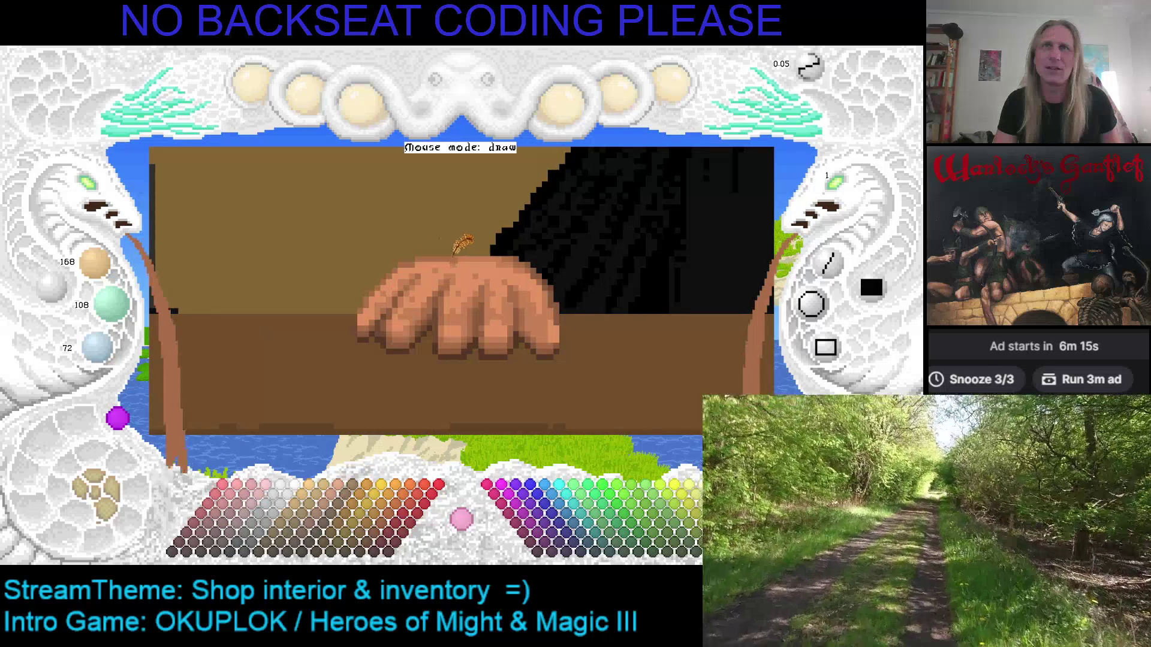
right_click(498, 256)
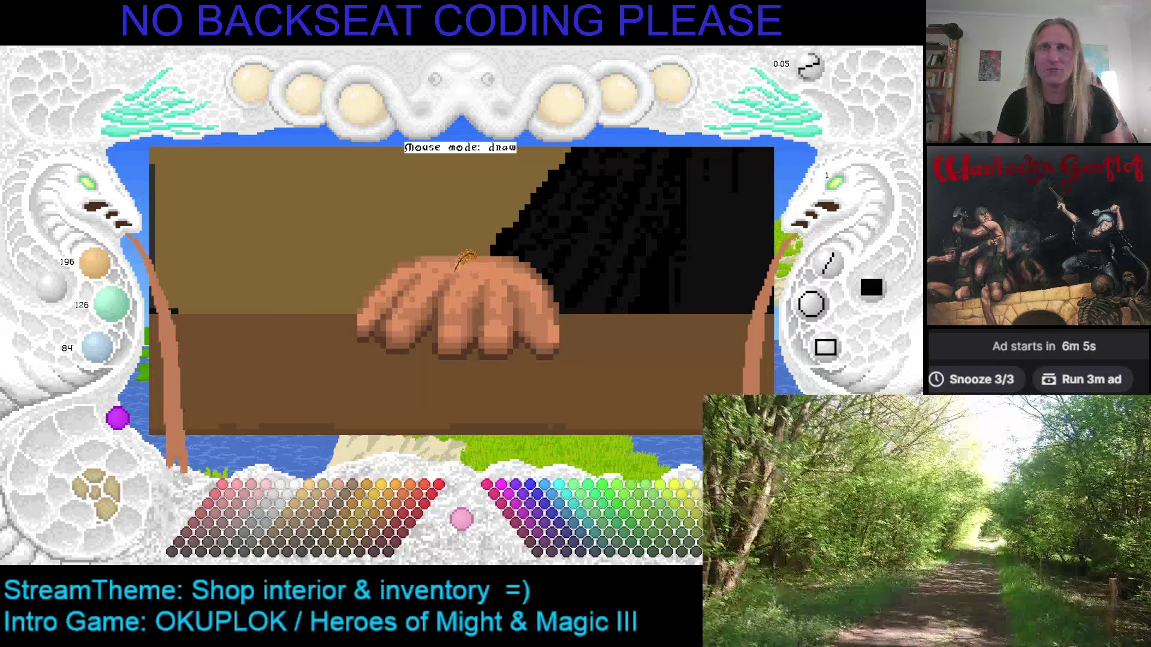
scroll(468, 259, up, 1)
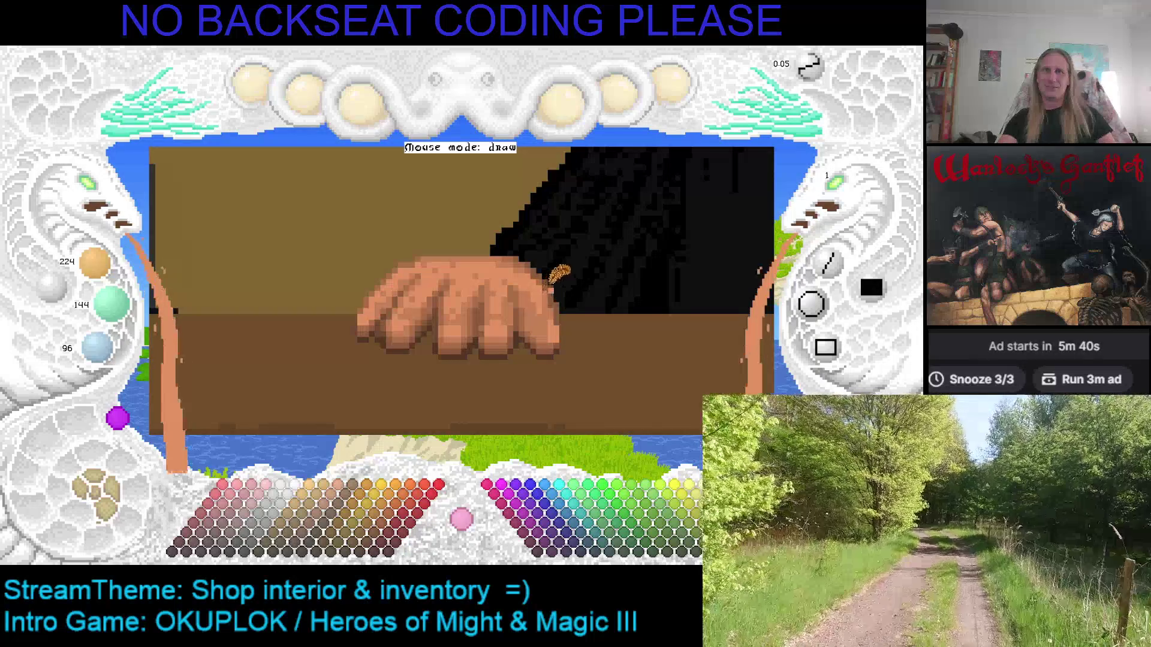
drag(548, 279, 508, 255)
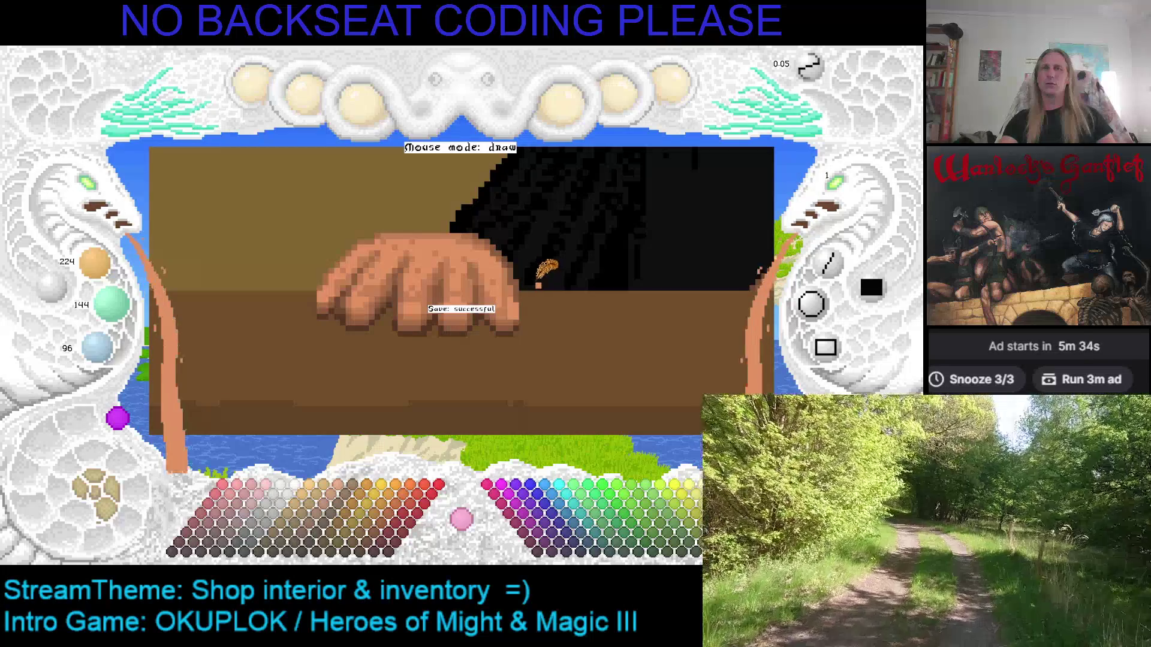
drag(548, 274, 633, 282)
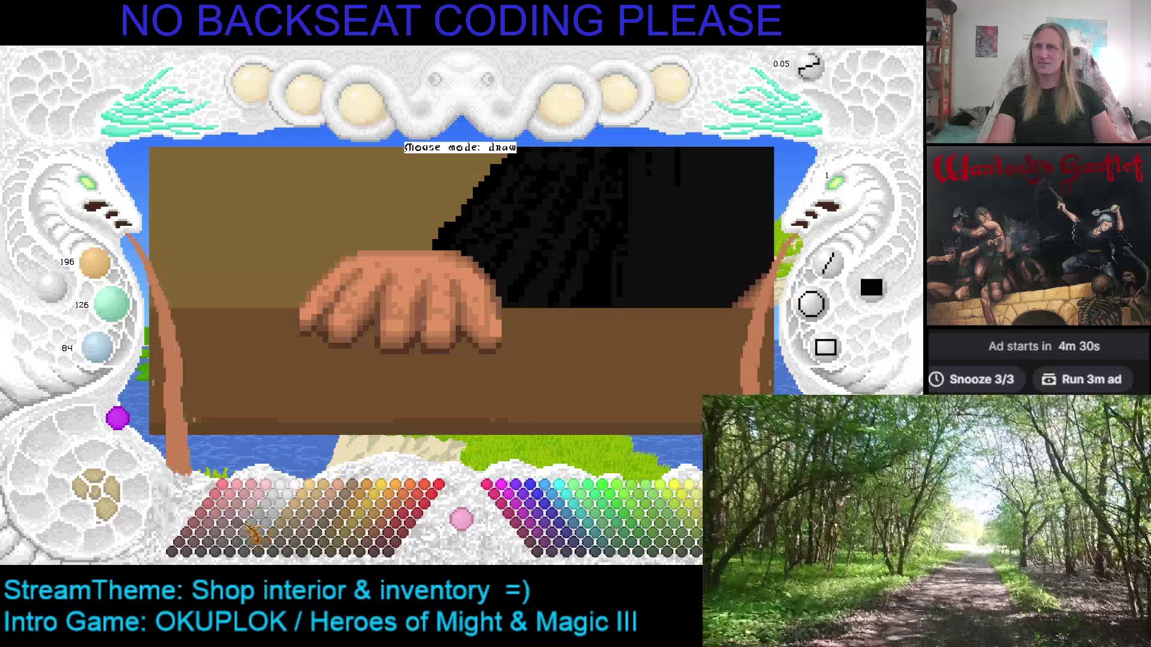
Choose pale pink 223/162/162 for the knuckle highlights.
click(261, 519)
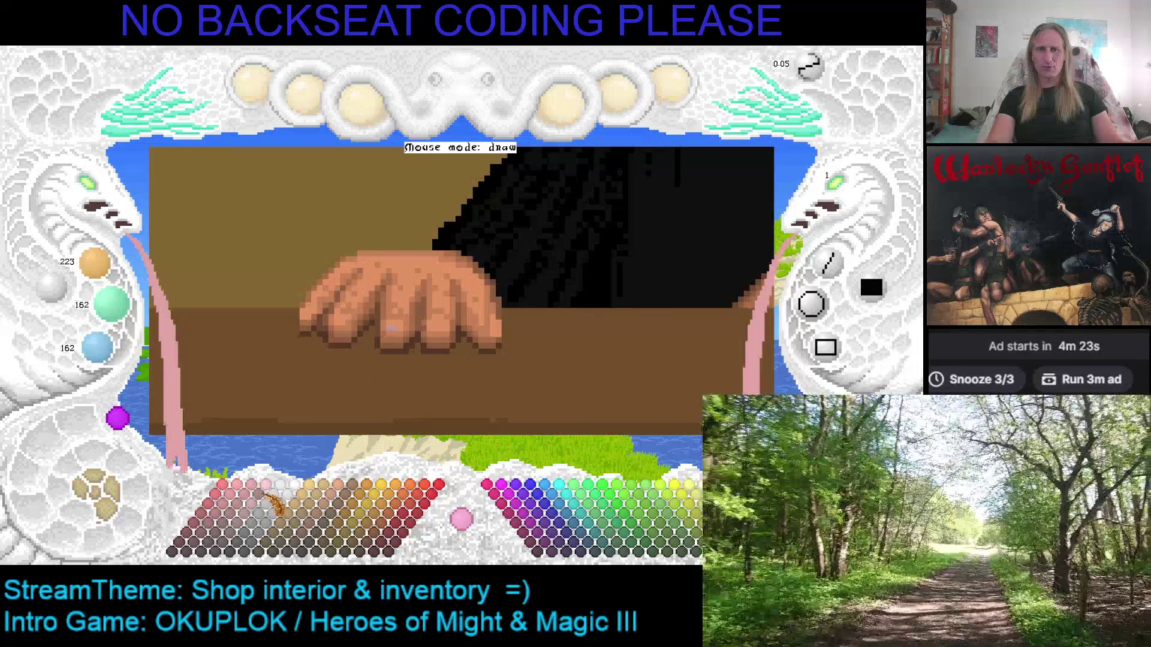
Paint pale pink highlights on two knuckle pixels of the shopkeeper's hand.
click(395, 328)
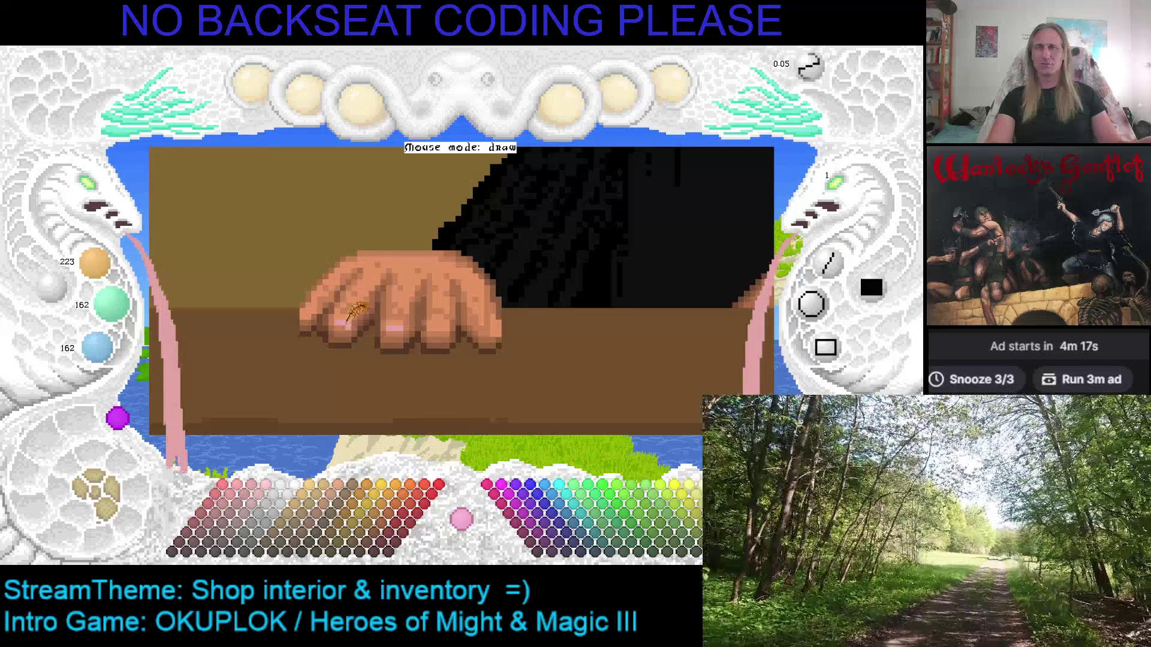
click(443, 330)
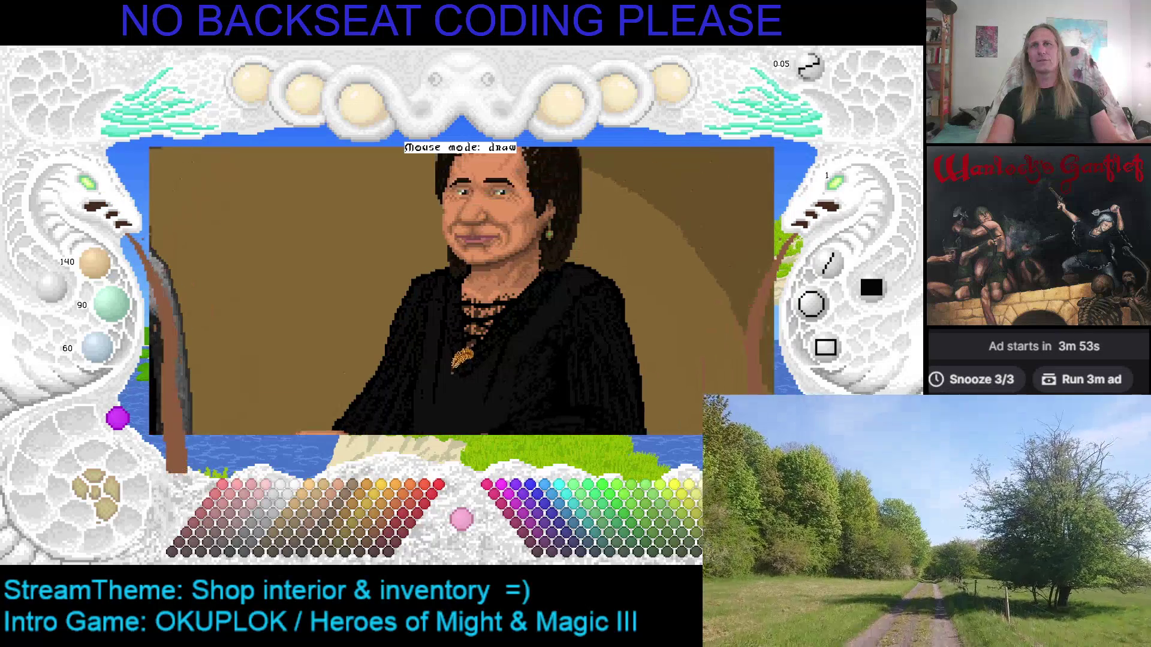
Zoom and pan to centre the view on the shopkeeper's eyes.
scroll(90, 210, down, 3)
scroll(96, 191, down, 2)
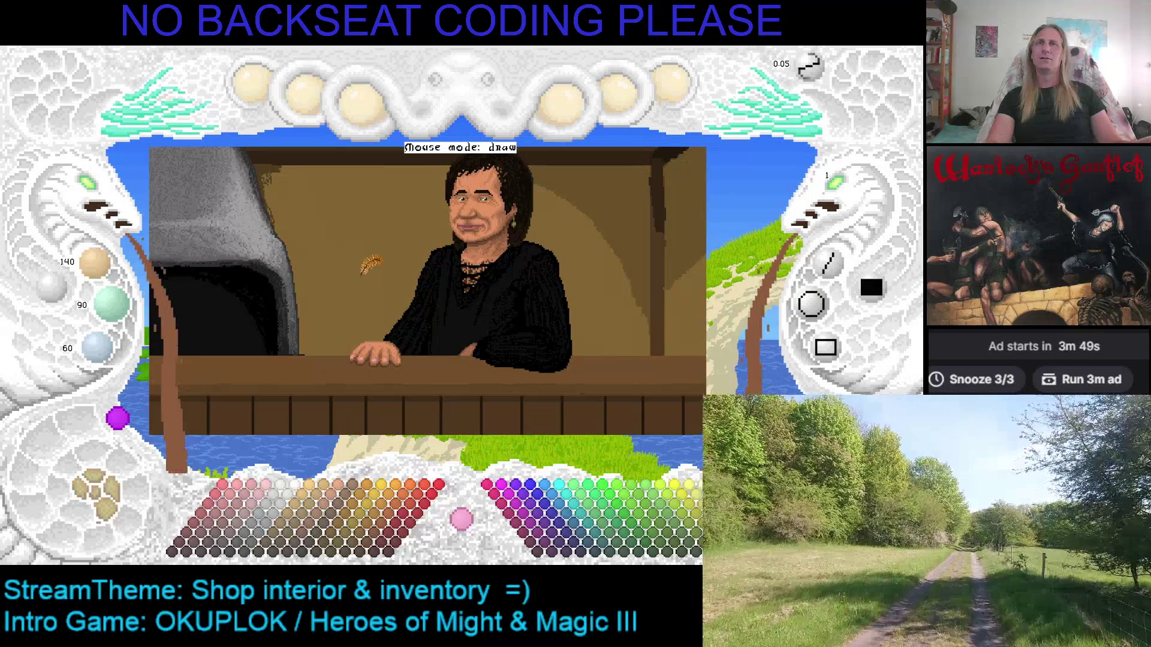
scroll(362, 288, up, 1)
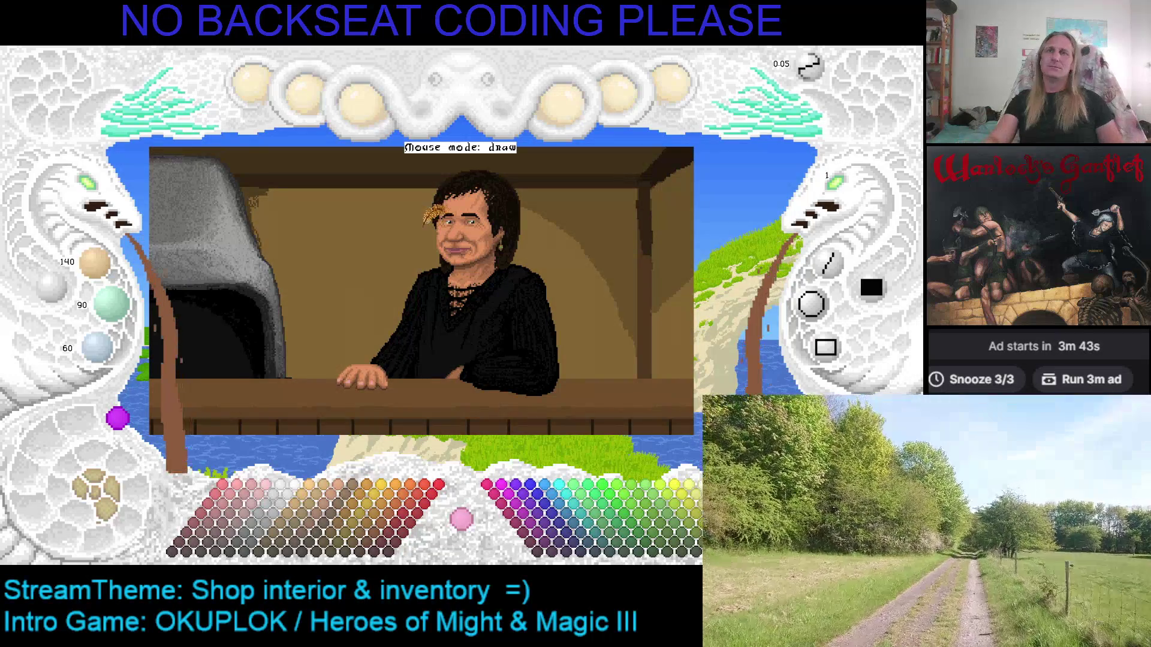
scroll(414, 248, down, 2)
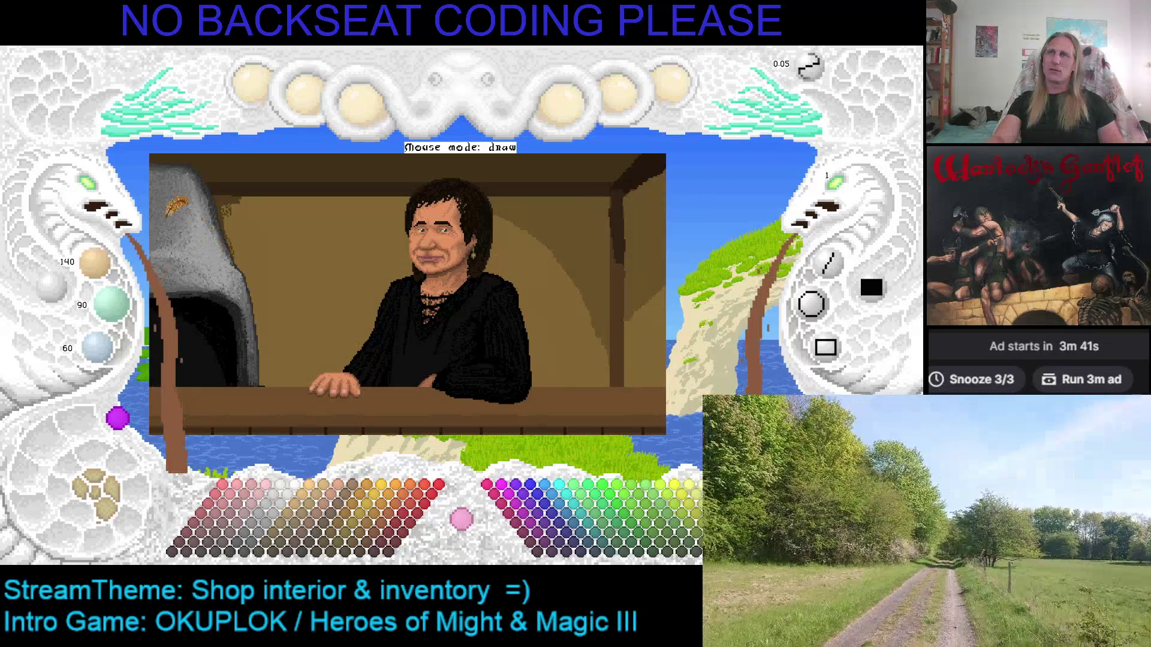
scroll(359, 360, up, 3)
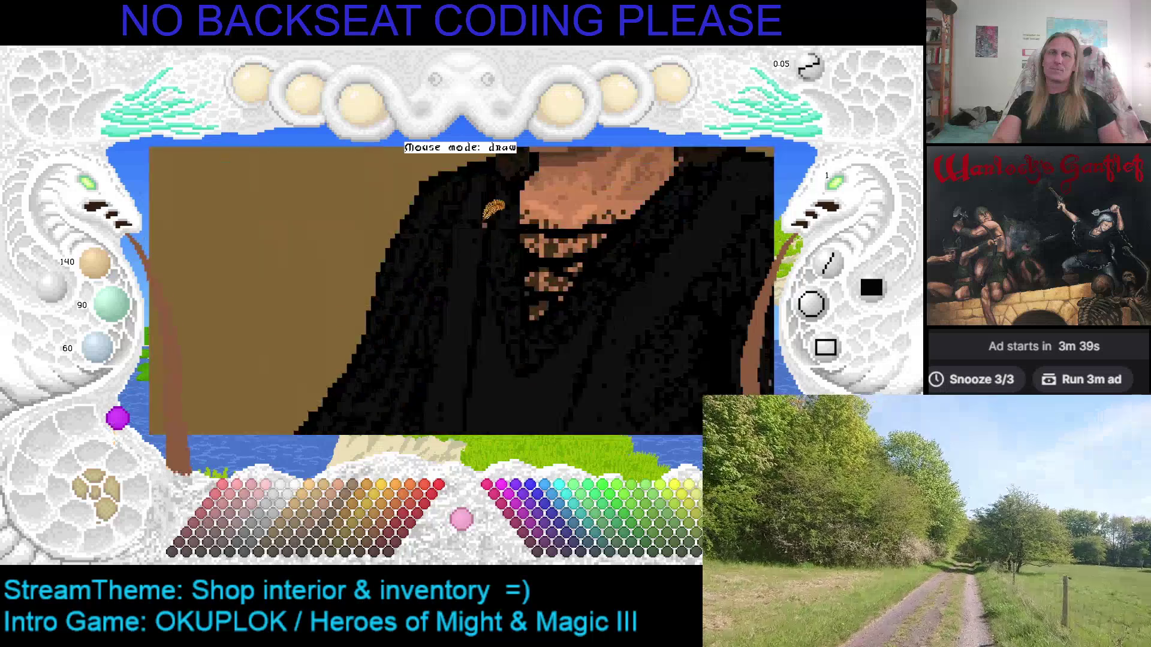
drag(471, 207, 480, 231)
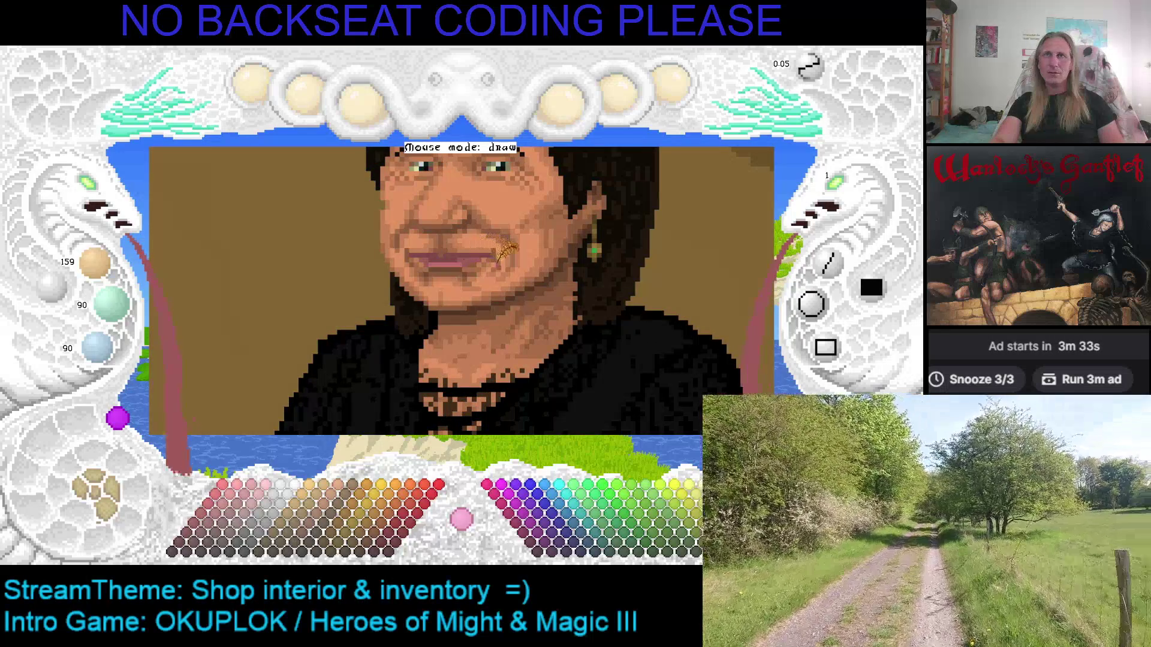
drag(465, 310, 513, 338)
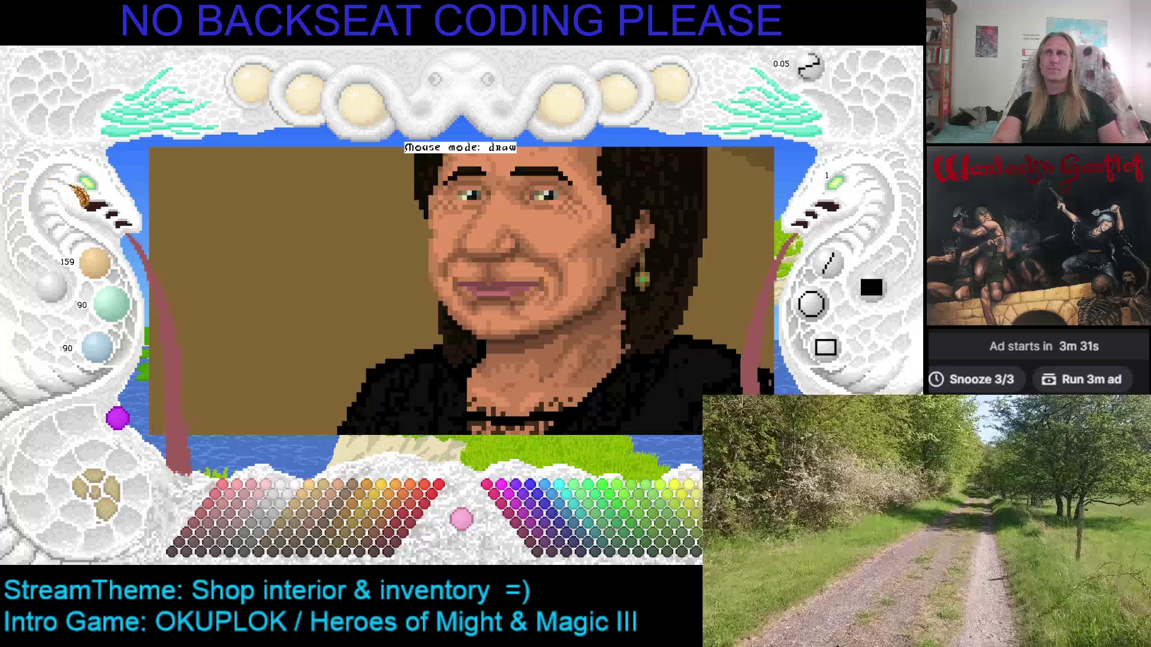
scroll(538, 242, down, 2)
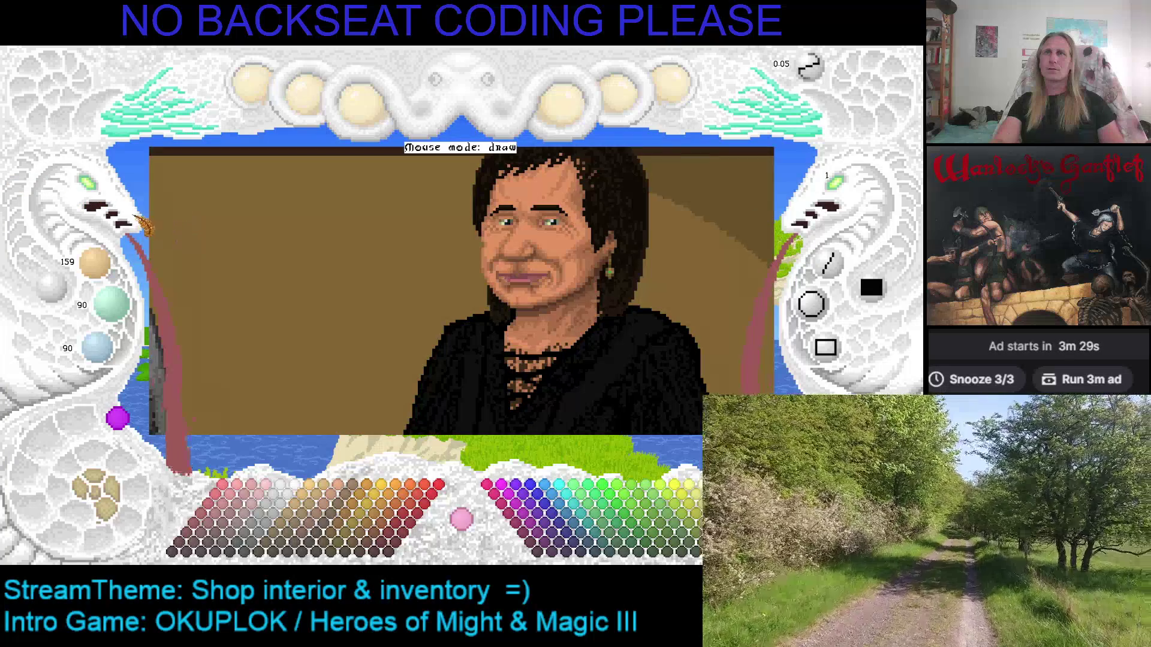
Fit the whole shop scene in view, show control labels, then reframe one zoom step closer.
click(102, 192)
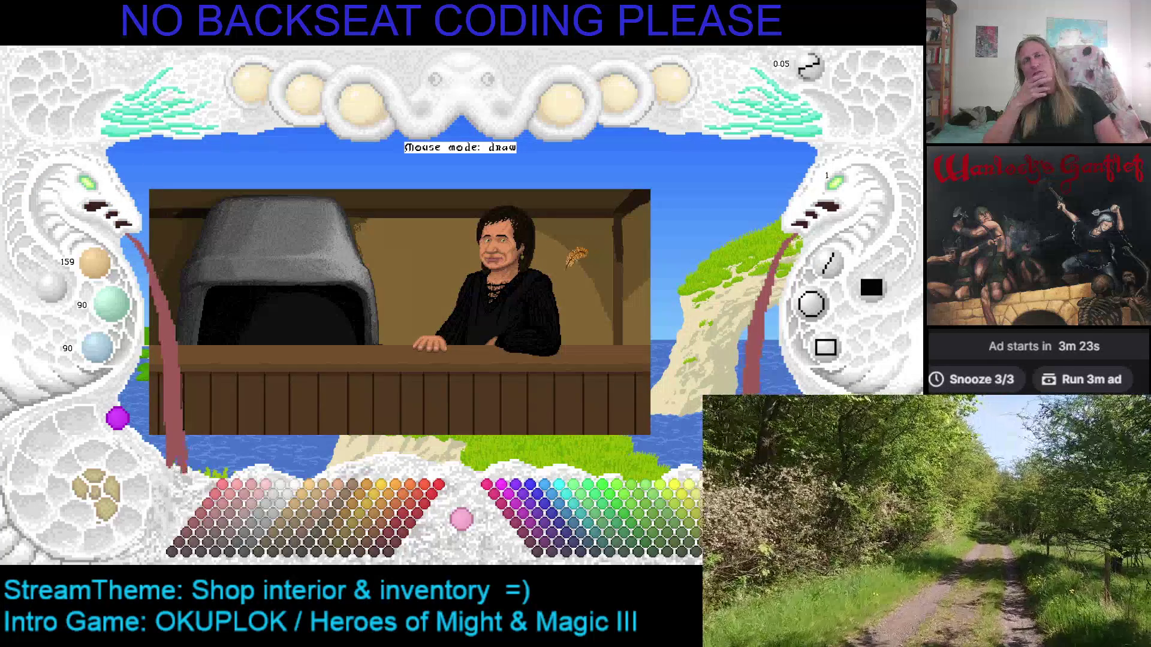
drag(576, 257, 497, 260)
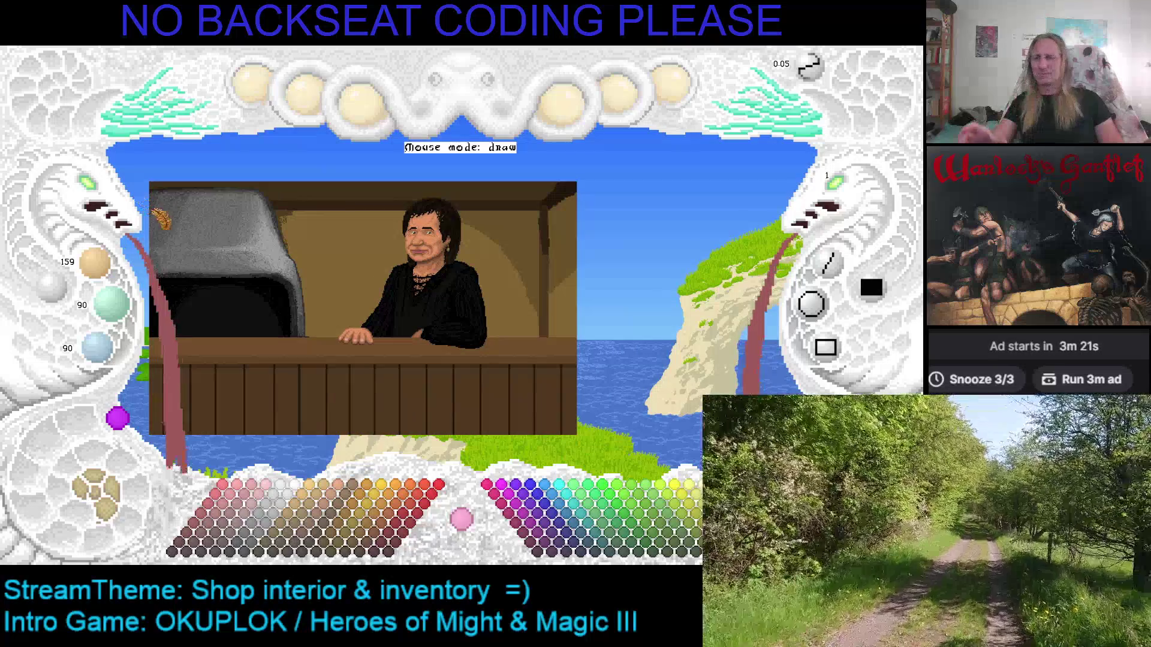
key(F1)
click(108, 194)
mouse_move(341, 204)
mouse_down()
mouse_move(298, 247)
mouse_move(223, 232)
mouse_up()
Zoom to 10x on the hand, sample its skin, edge shadow and pink knuckle shades, then save.
scroll(105, 183, up, 7)
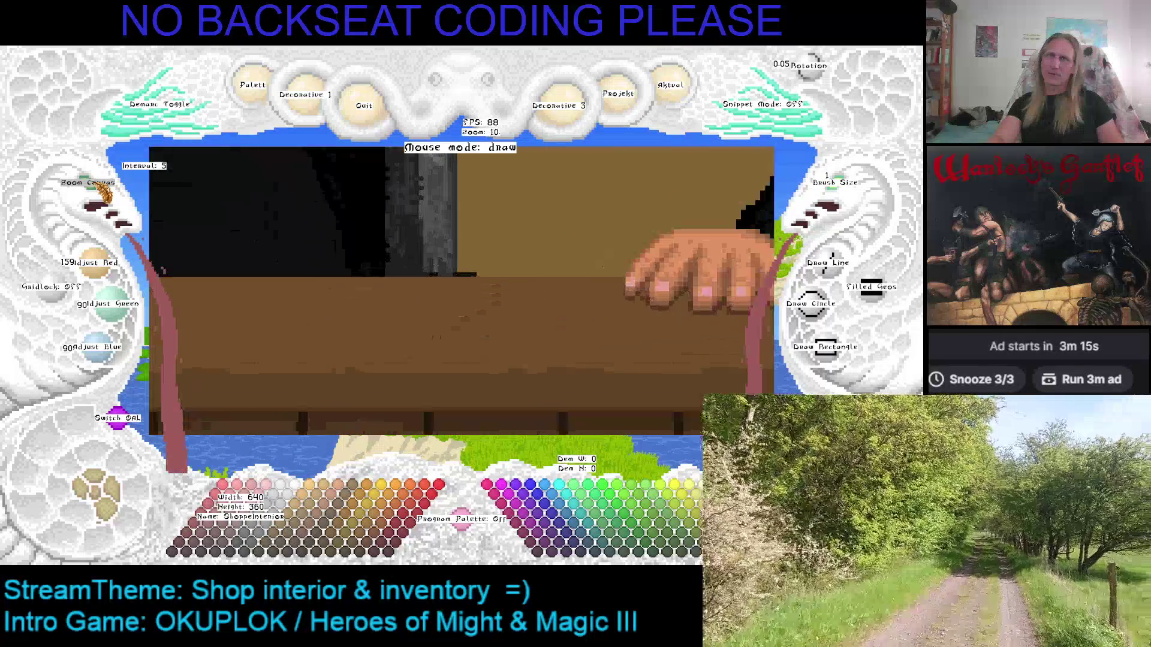
right_click(528, 315)
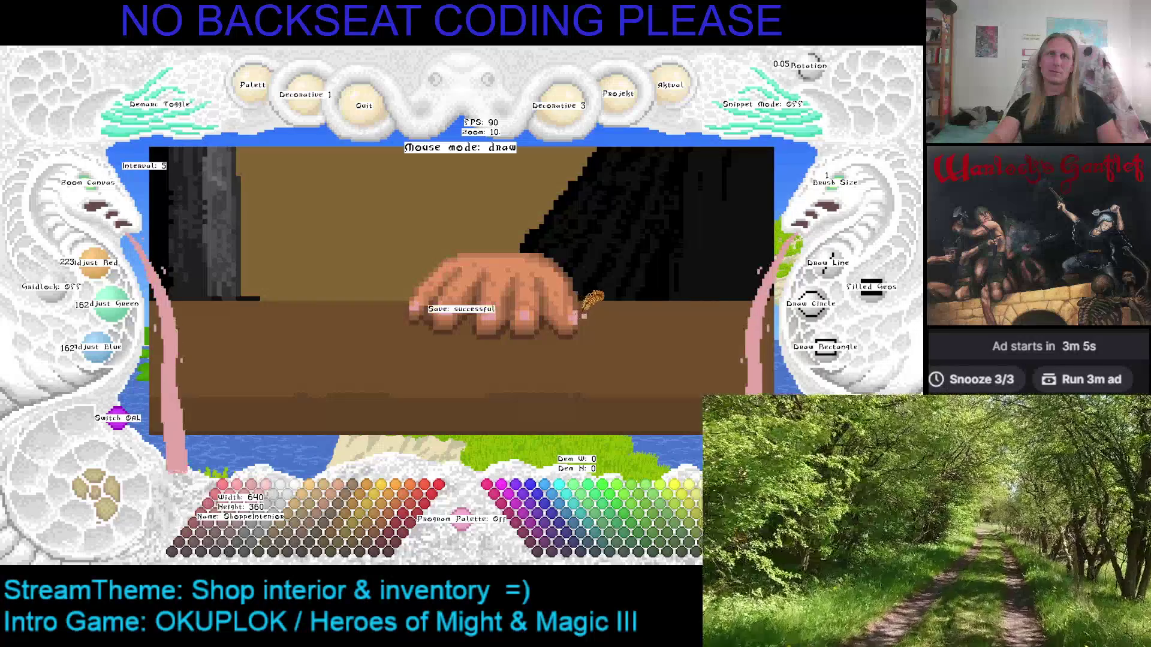
drag(585, 313, 519, 299)
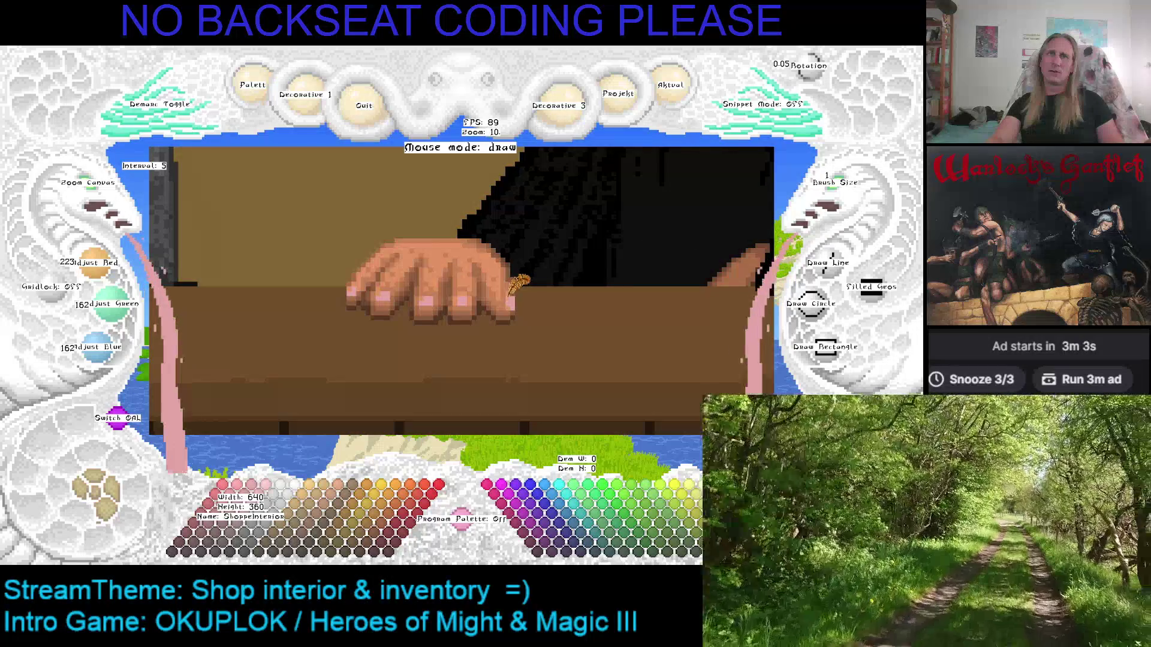
right_click(510, 292)
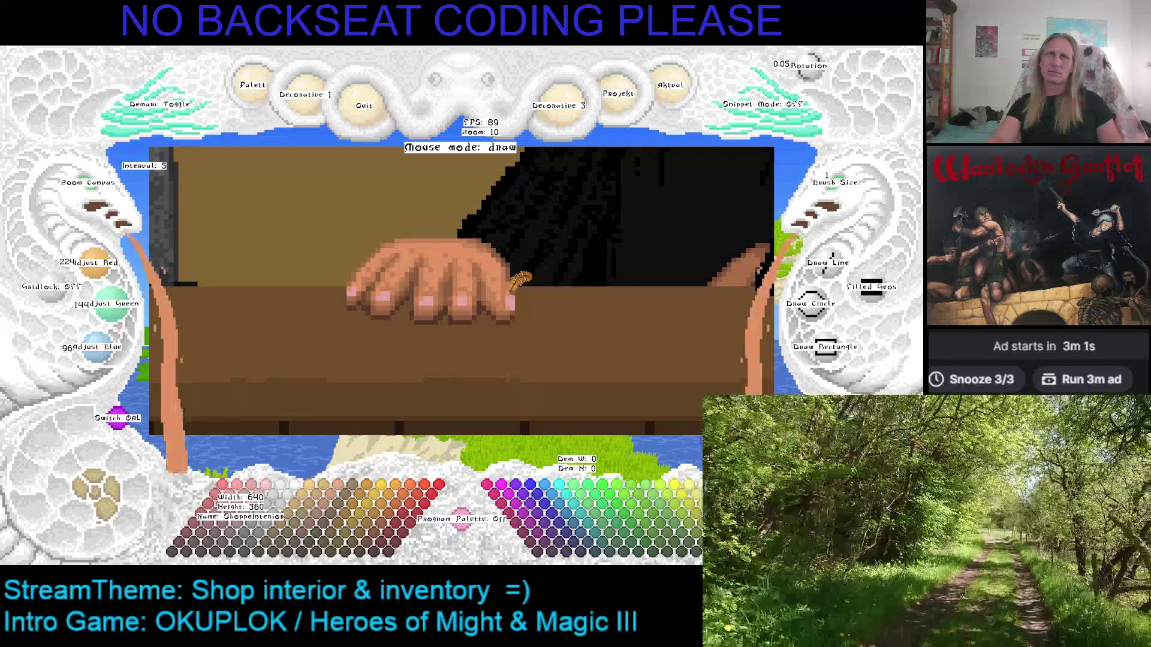
right_click(514, 293)
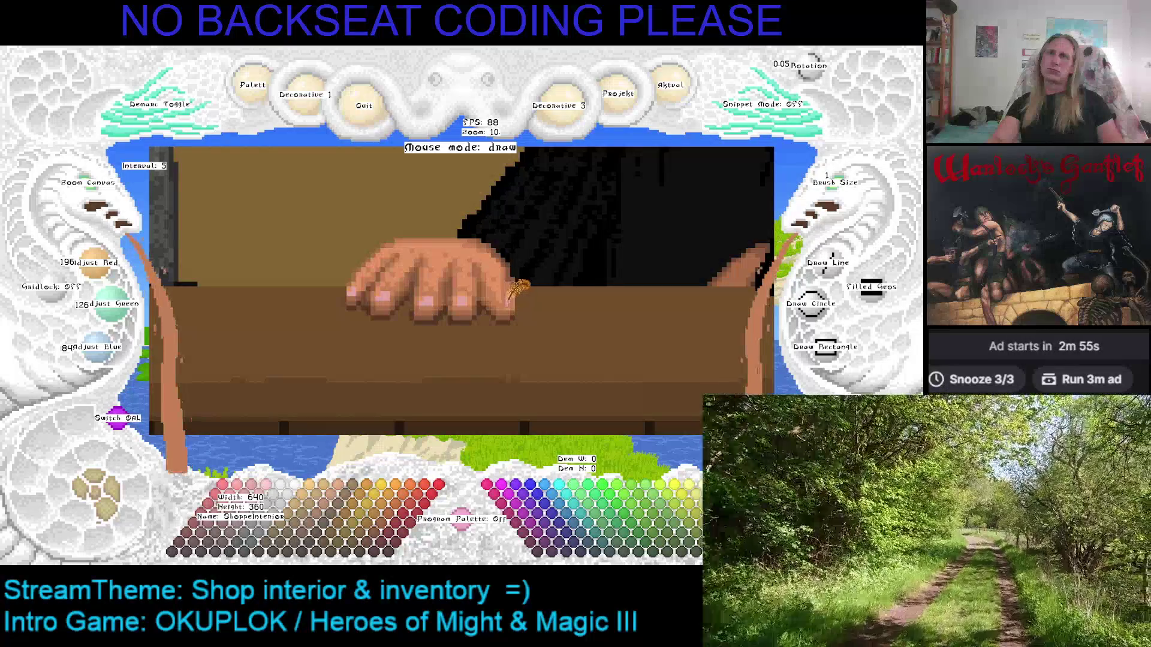
right_click(510, 299)
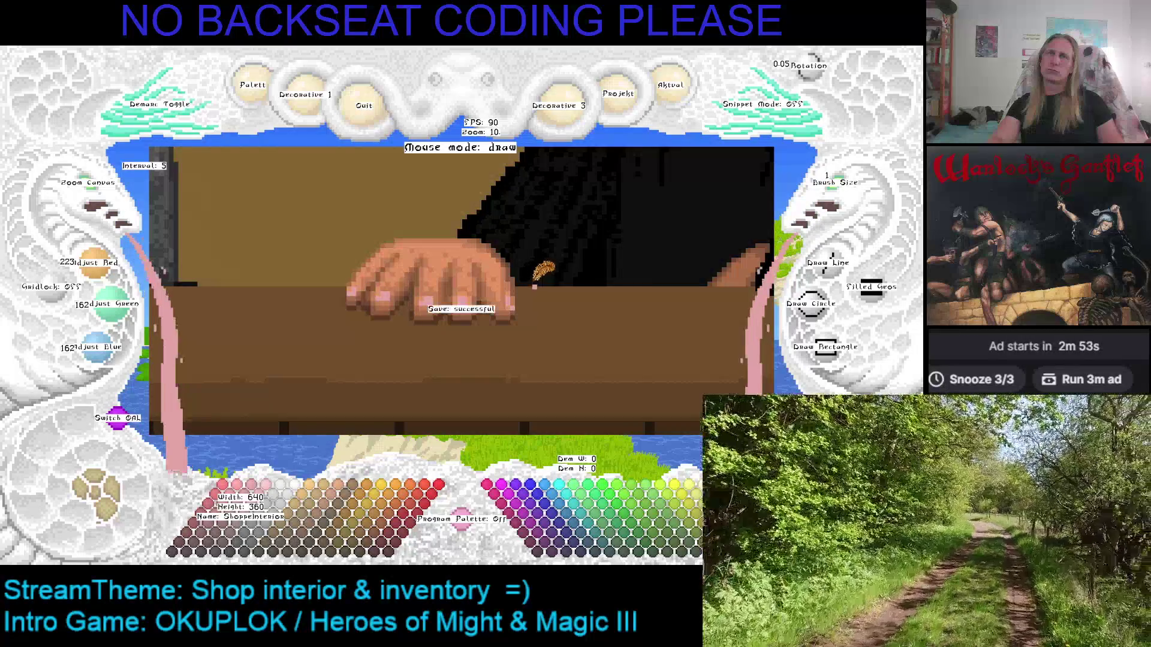
key(Right)
click(92, 183)
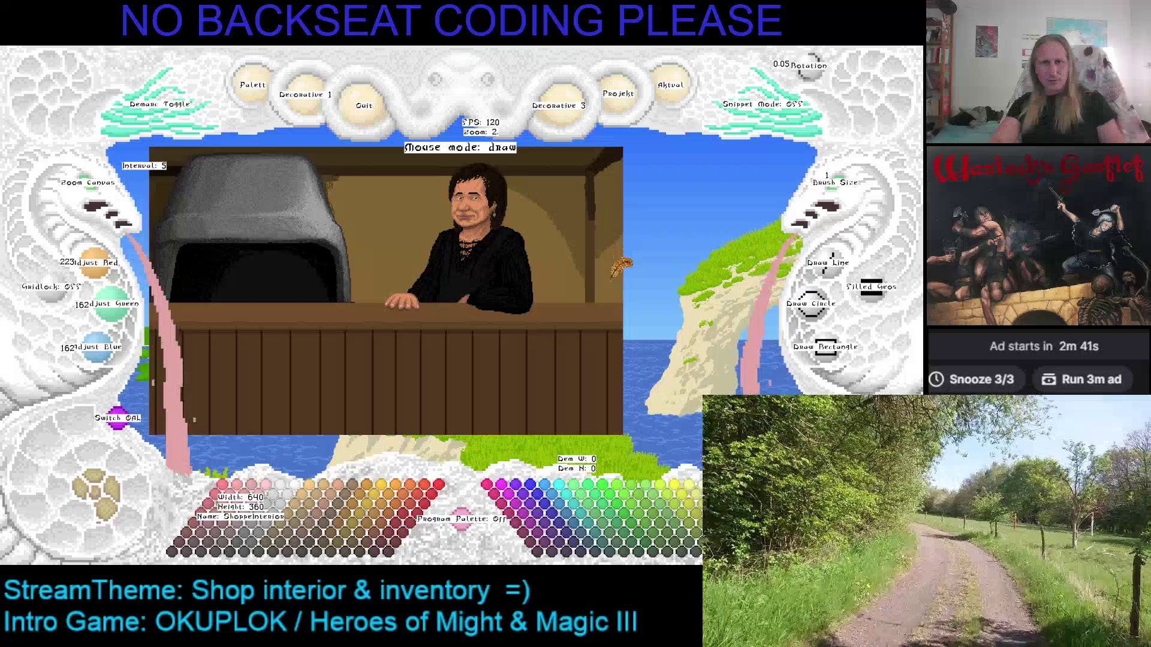
Save the painting and zoom to 10x on the shopkeeper's robed torso.
scroll(629, 300, up, 1)
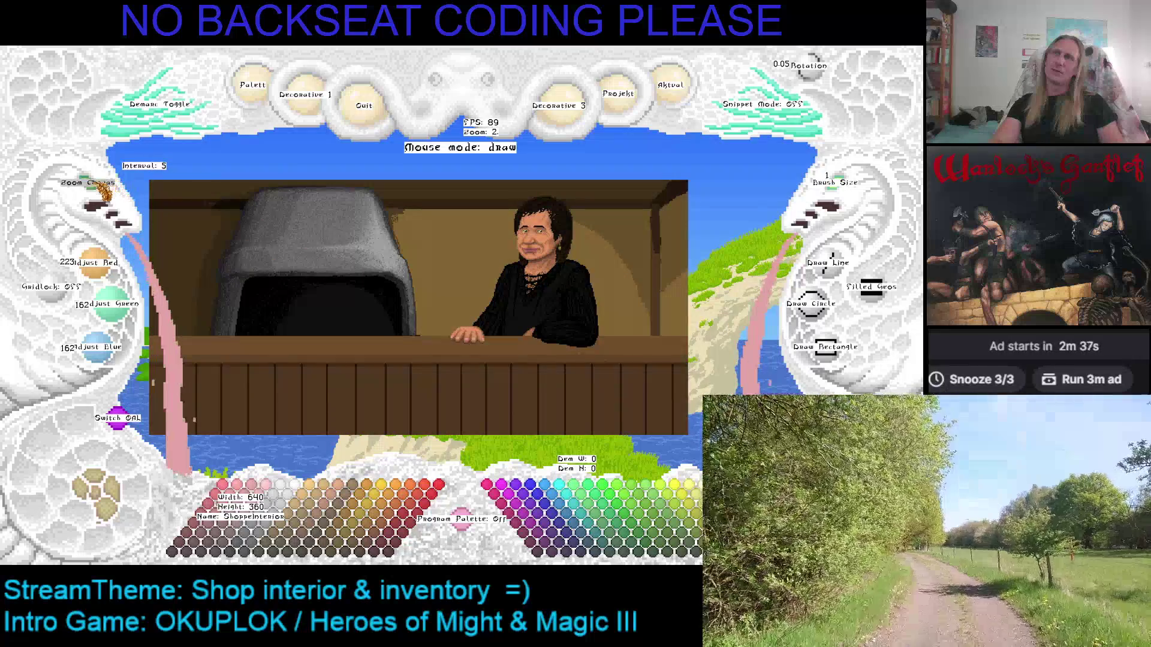
scroll(105, 192, up, 2)
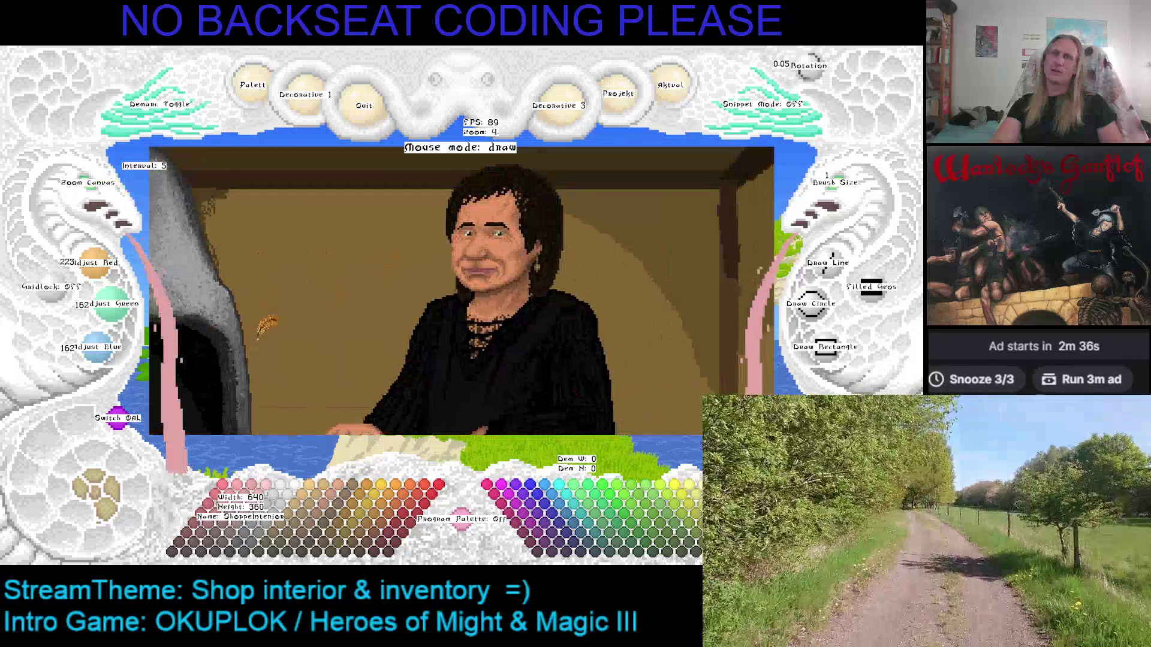
key(ctrl+s)
mouse_move(302, 312)
mouse_down()
mouse_move(319, 286)
mouse_move(309, 273)
mouse_move(293, 307)
mouse_up()
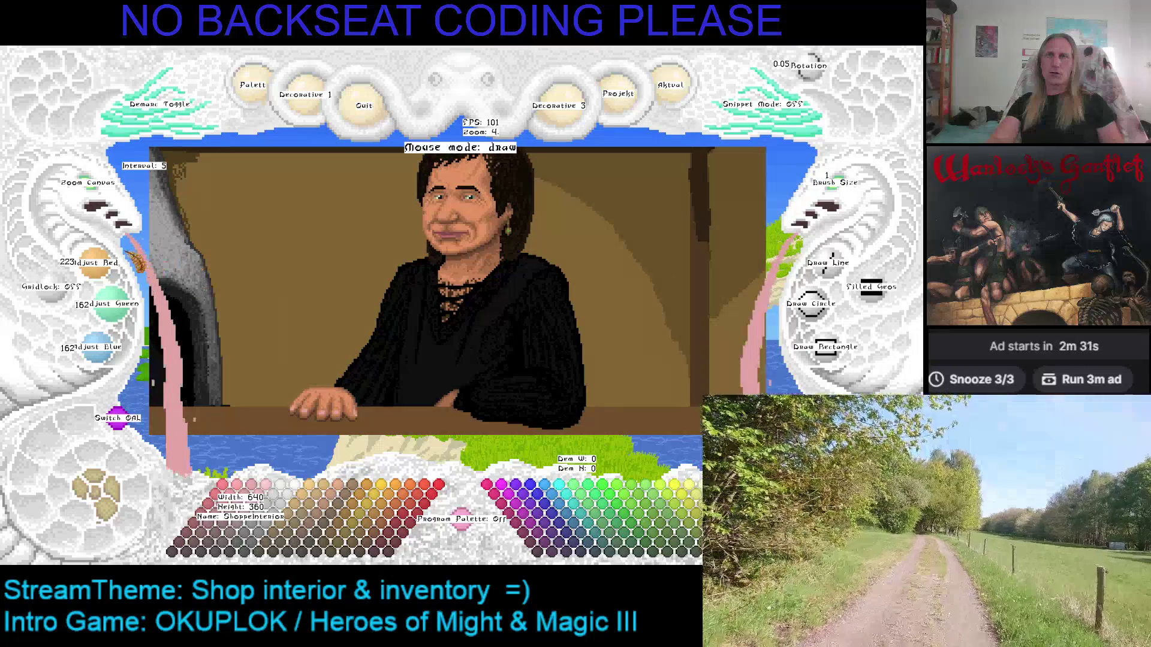
scroll(99, 199, up, 6)
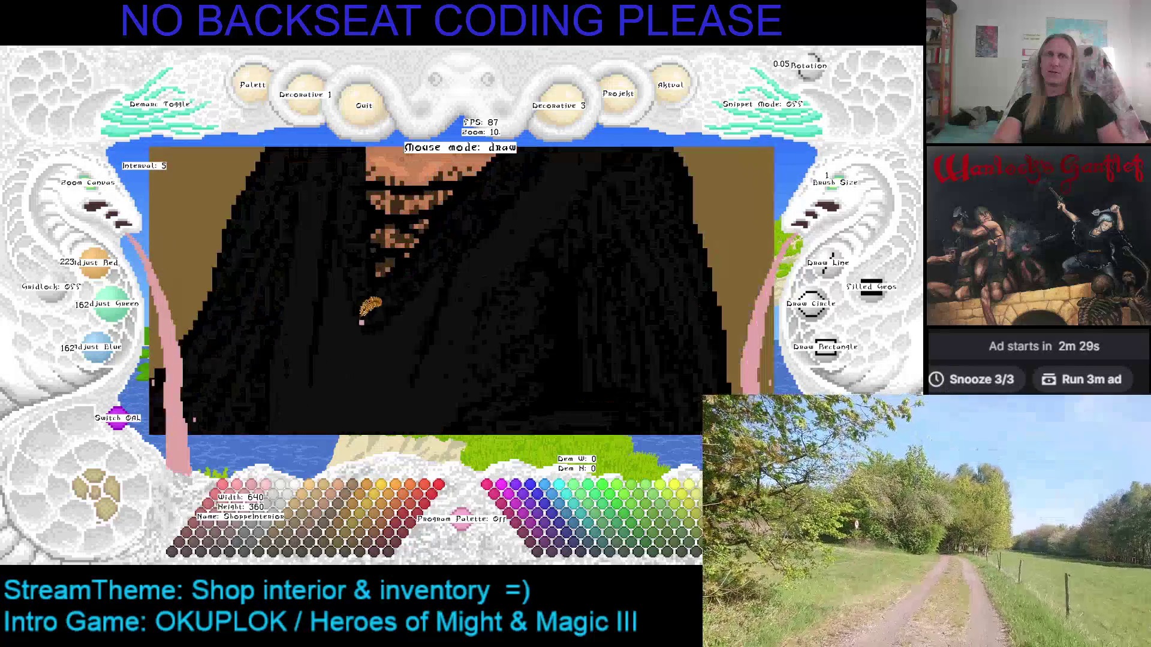
Pick the near-black robe colour and save the portrait, confirming 'Save: successful'.
right_click(477, 269)
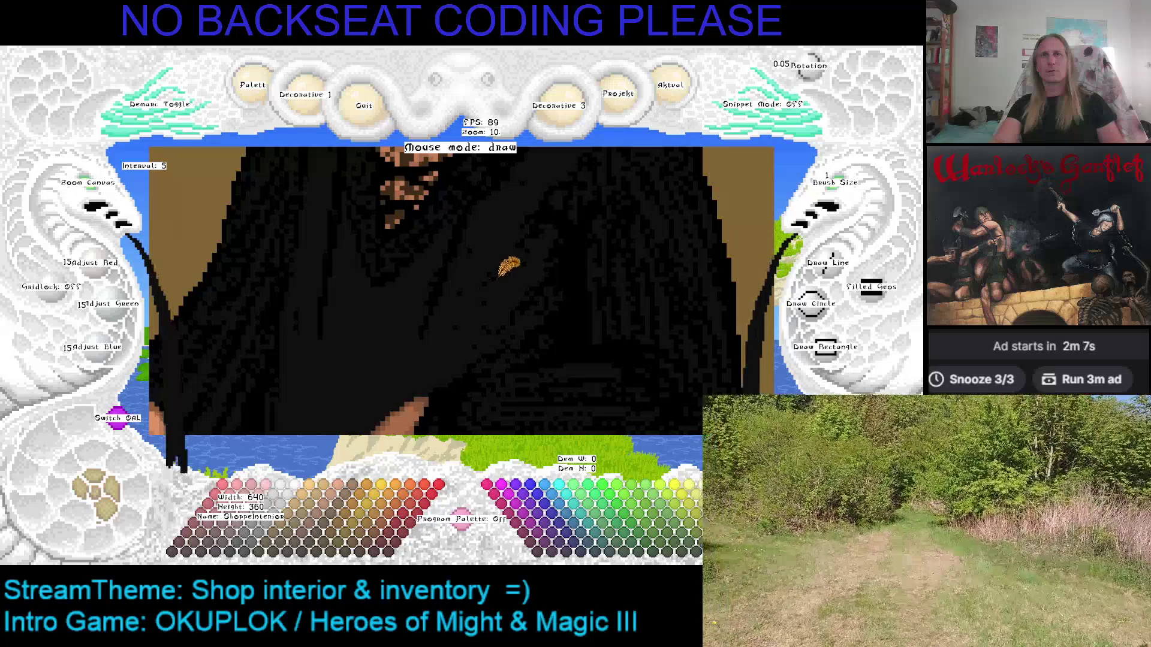
key(Left)
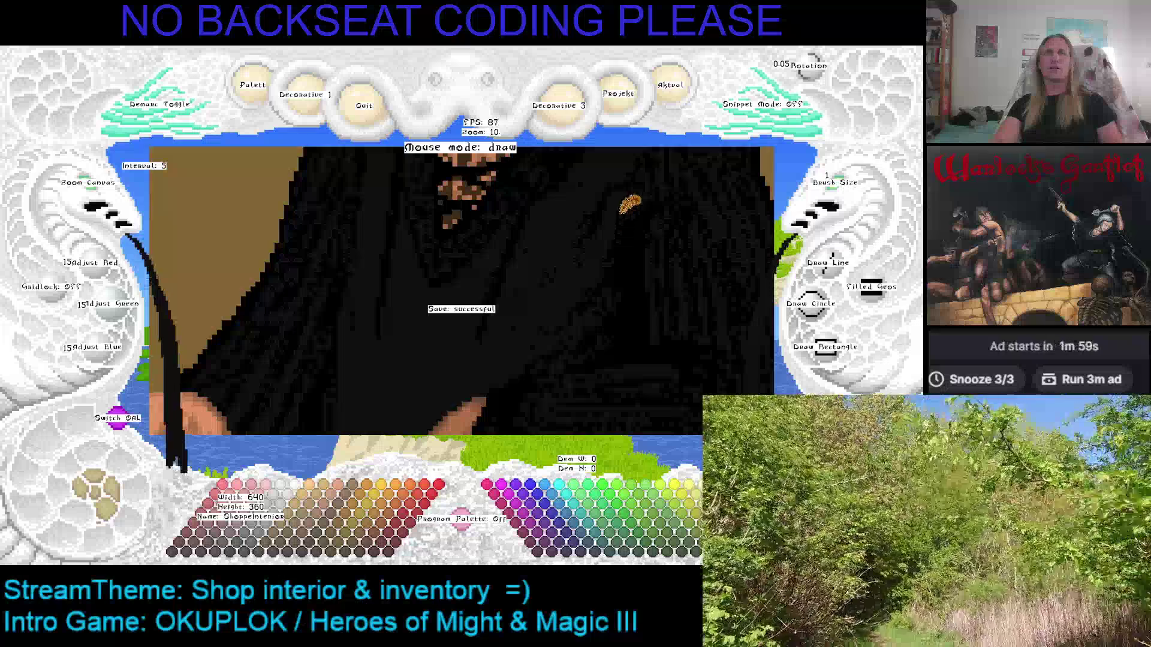
key(Left)
click(87, 188)
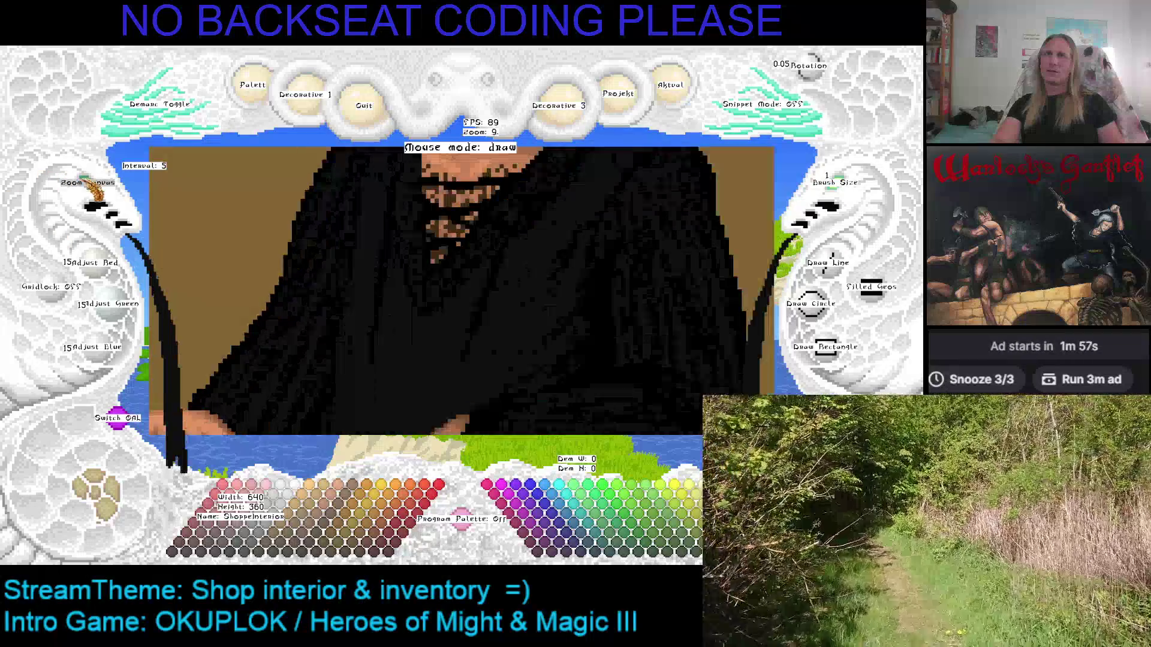
Zoom out to level 3 and pan around to view the ceiling beam and background.
key(ctrl+s)
key(Left)
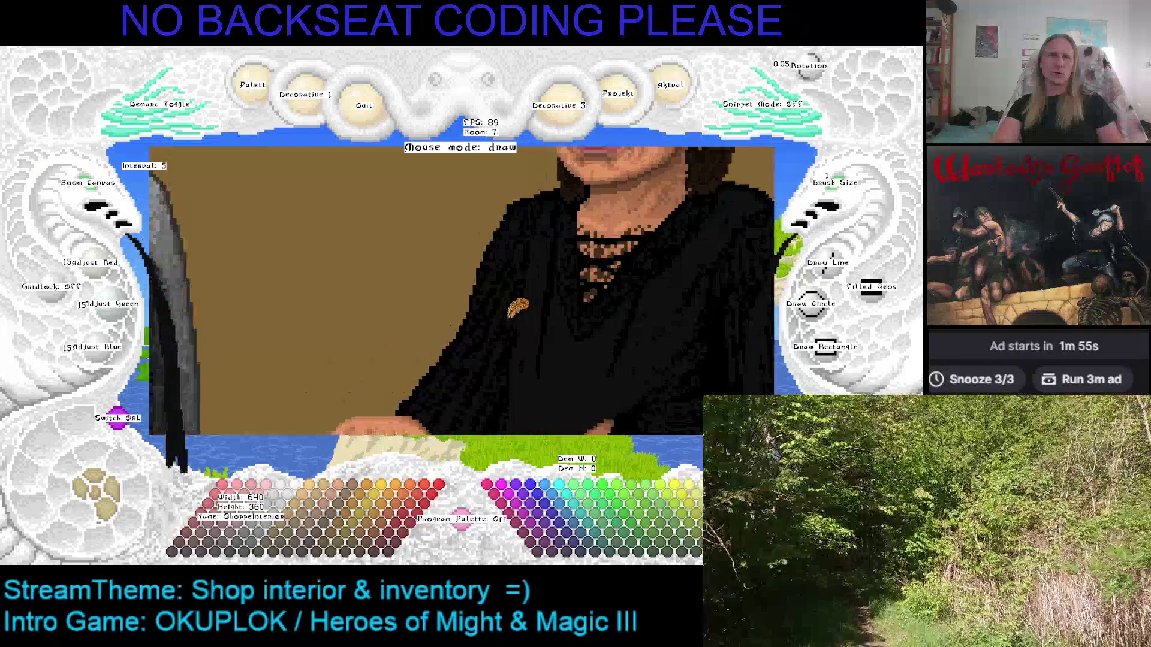
key(Down)
scroll(113, 201, down, 4)
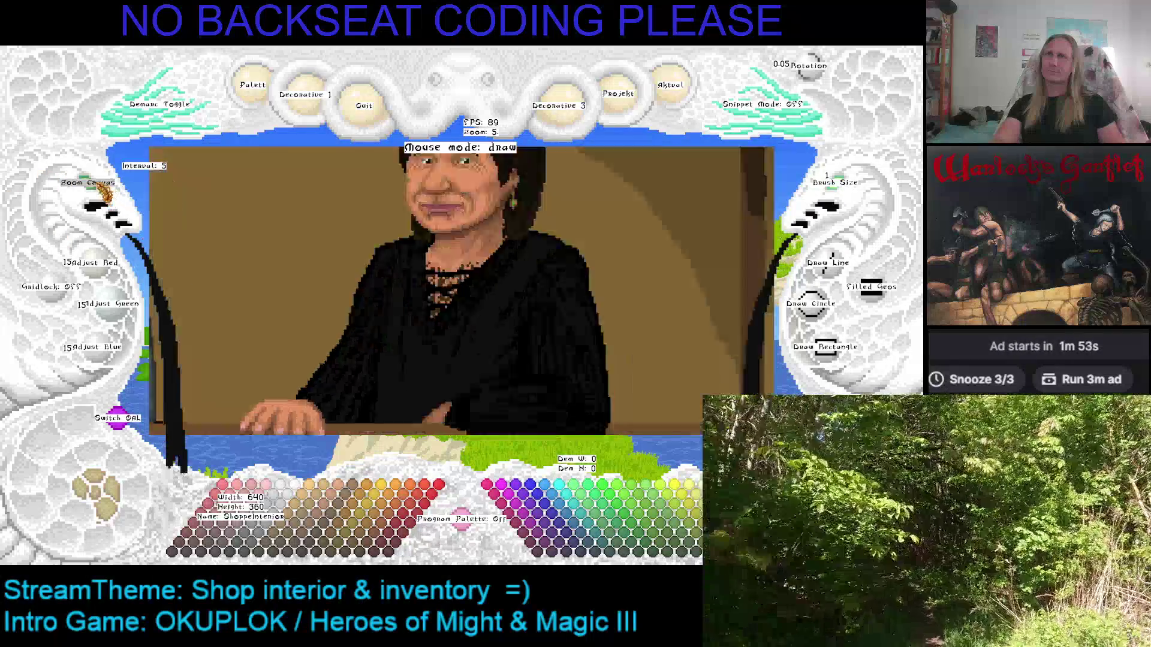
key(Right)
key(Up)
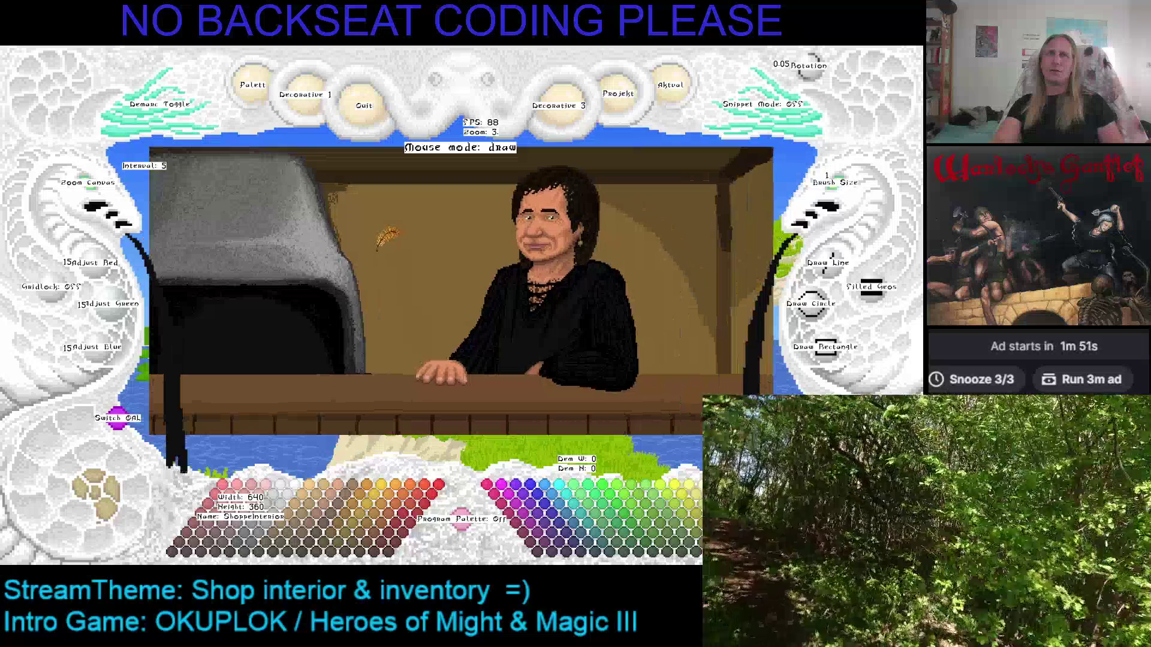
key(Right)
key(Right)
key(Right)
key(Up)
key(Up)
key(Up)
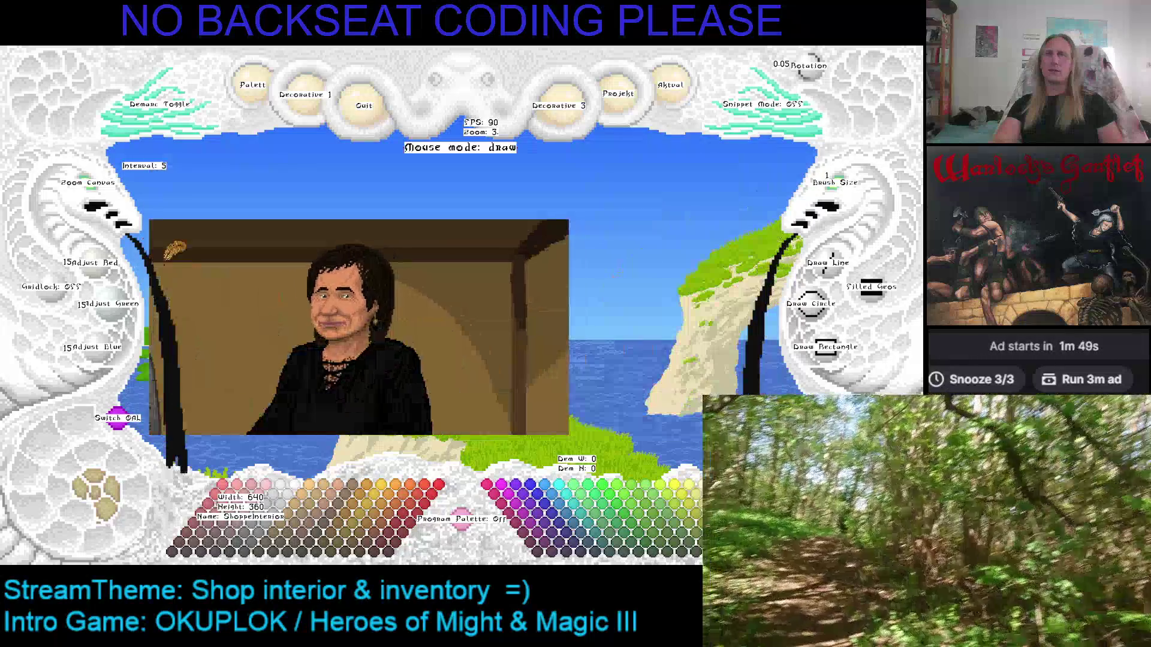
Zoom back in to 9 and centre the view on the shopkeeper's face.
scroll(99, 201, up, 3)
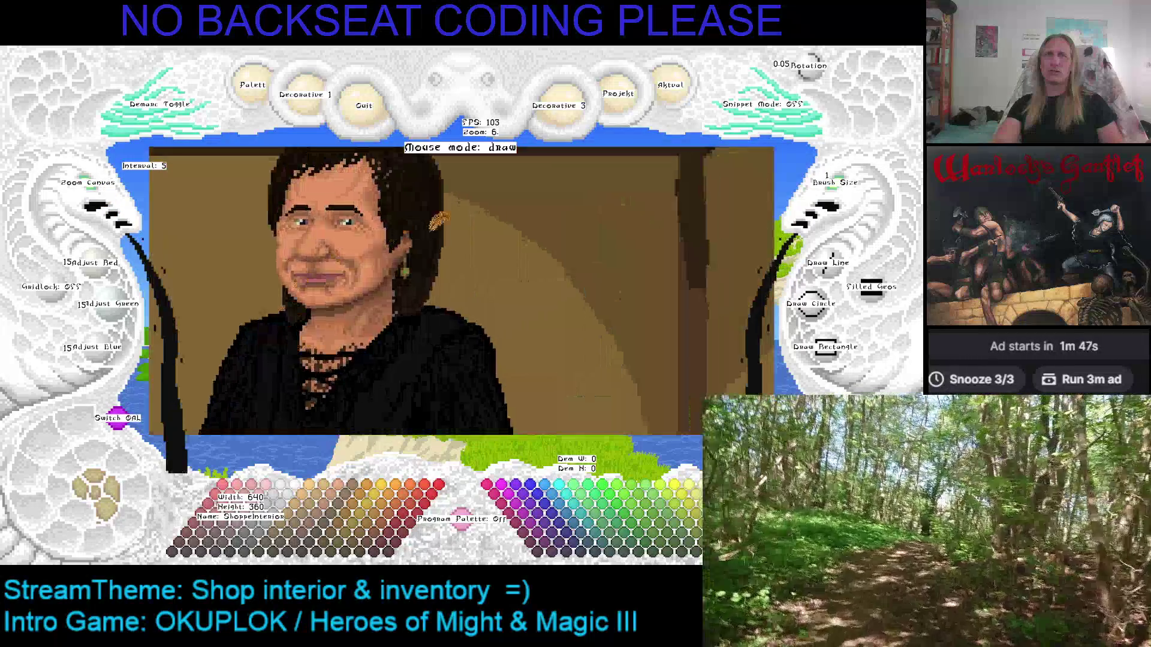
scroll(96, 190, up, 3)
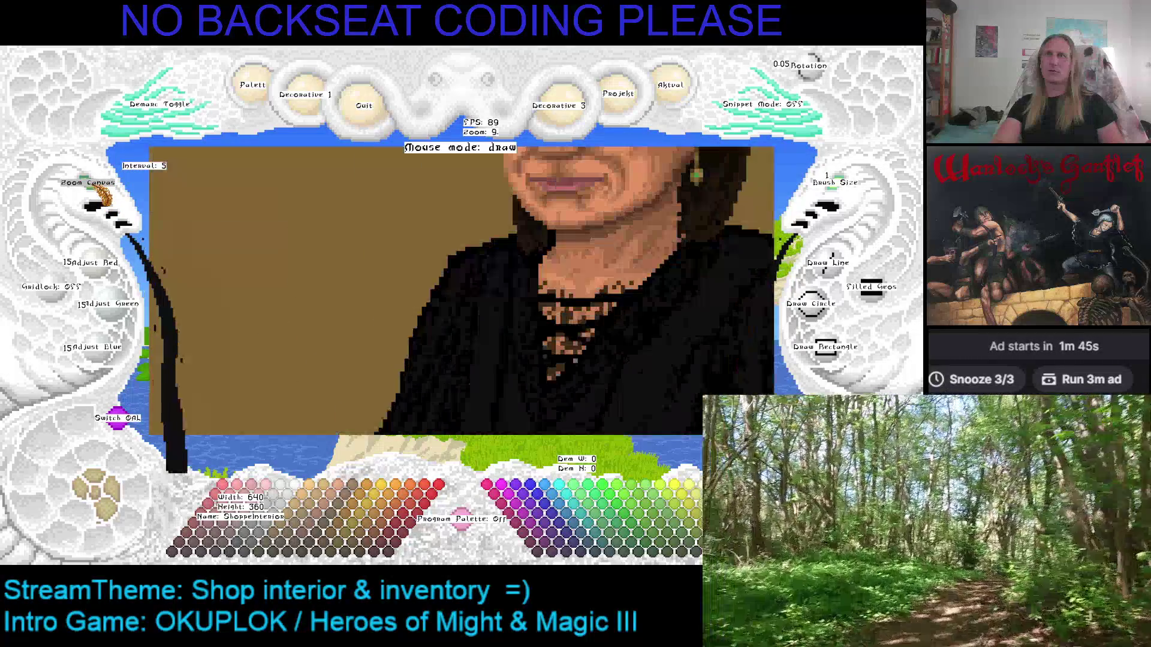
key(Right)
key(Up)
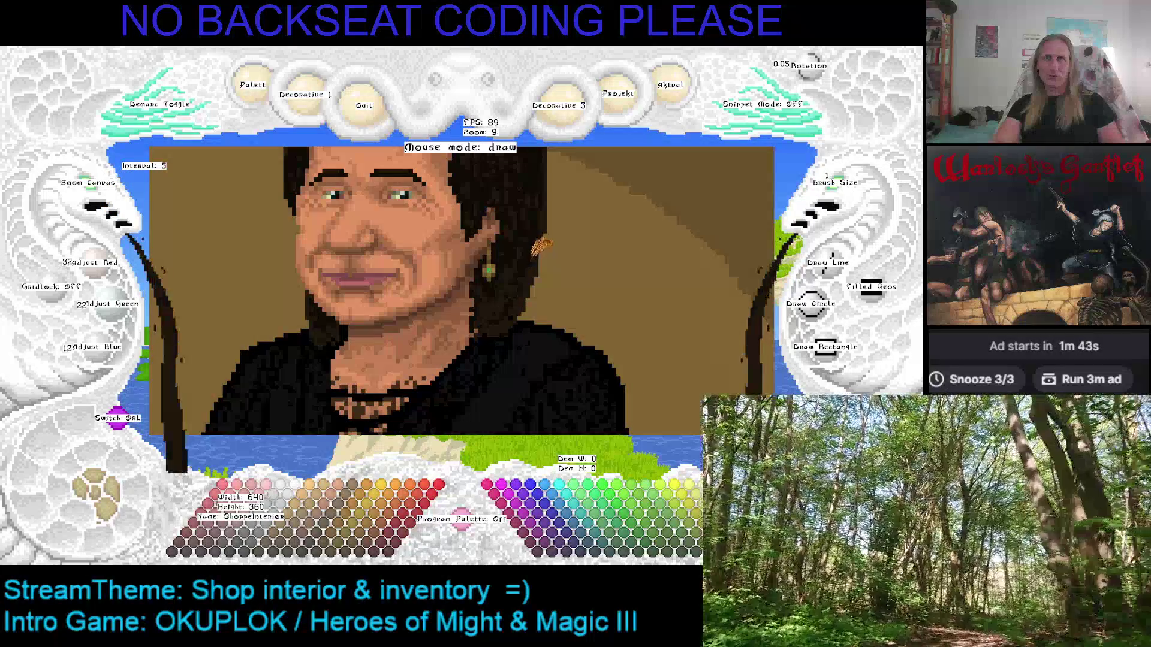
key(Left)
key(Up)
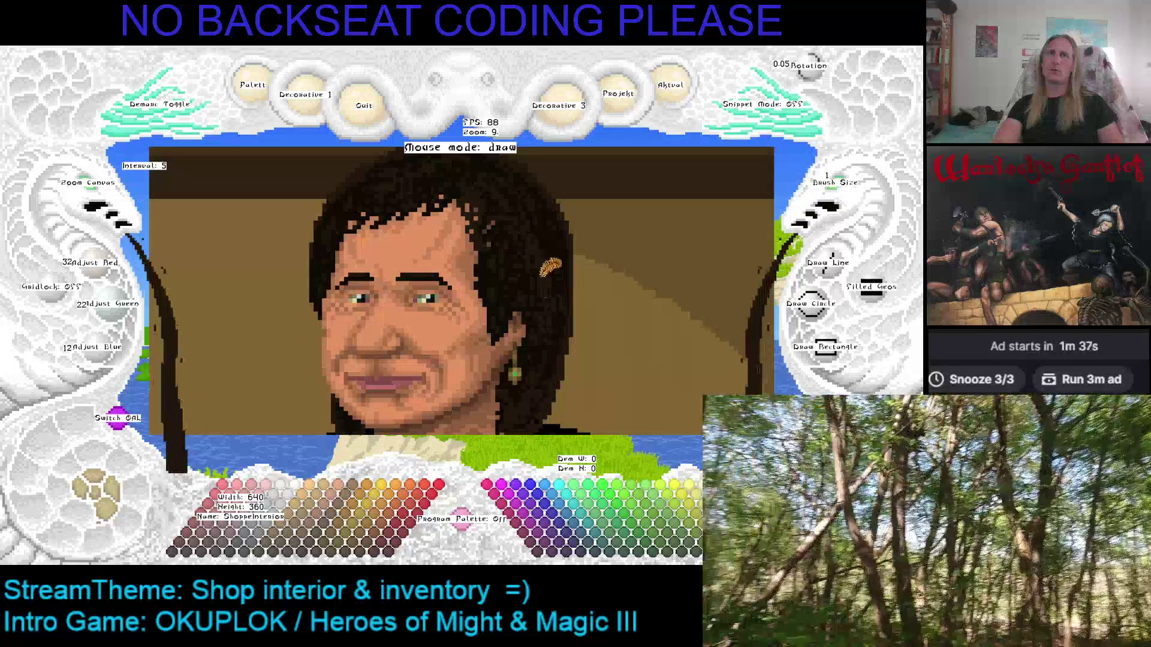
key(Left)
key(Up)
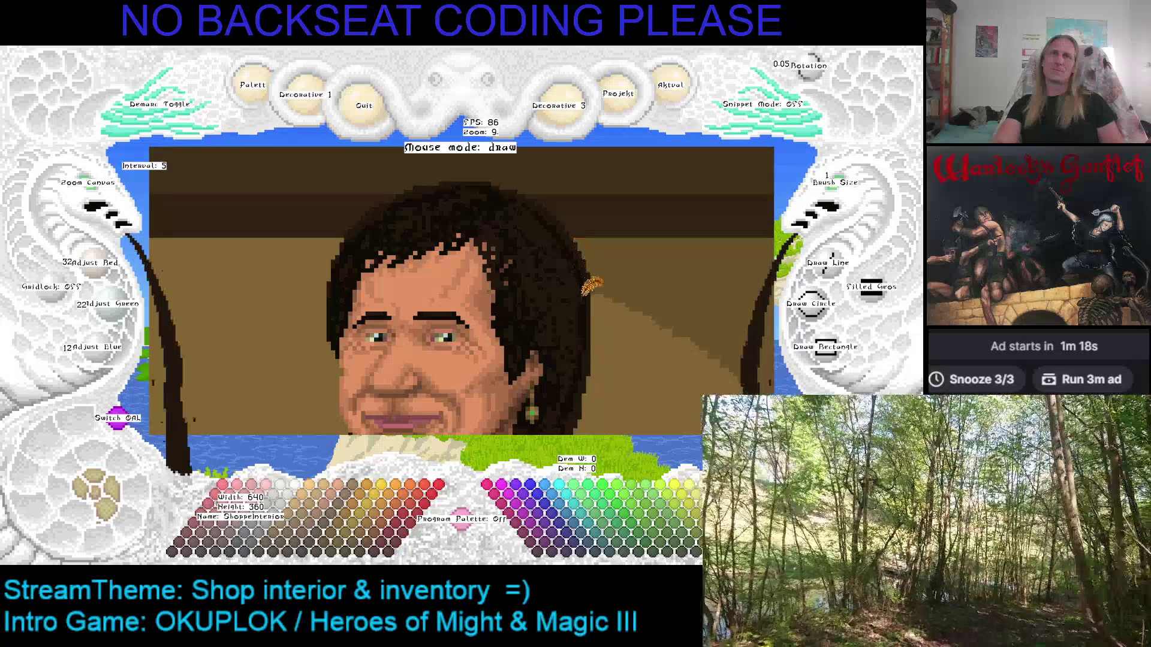
drag(545, 271, 556, 282)
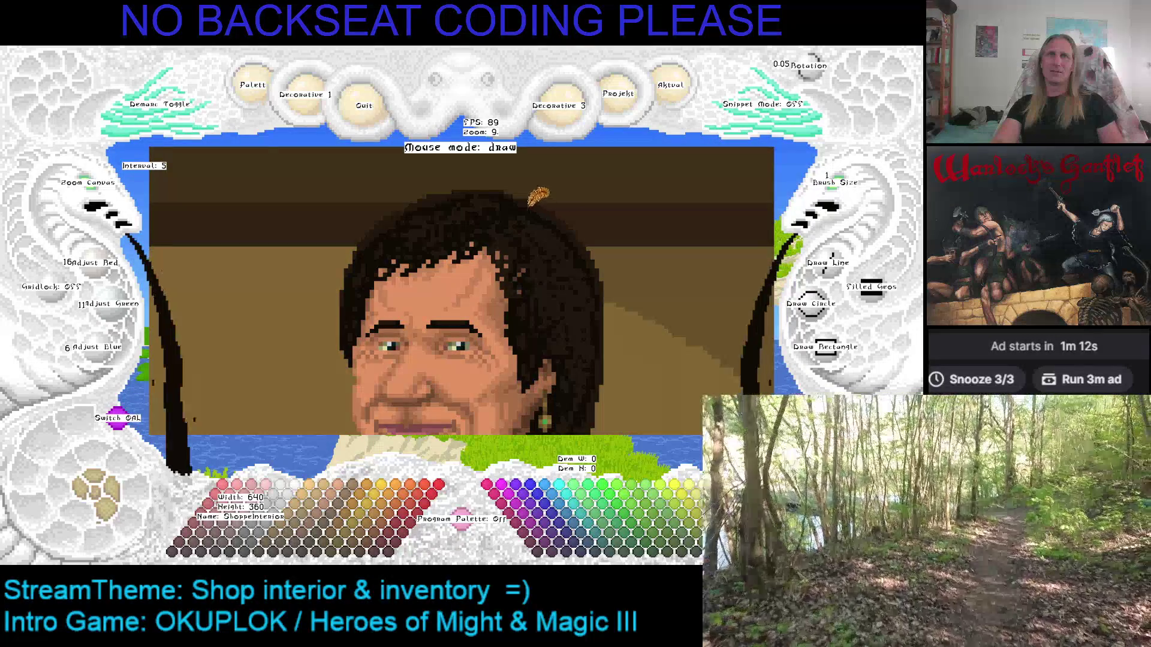
key(plus)
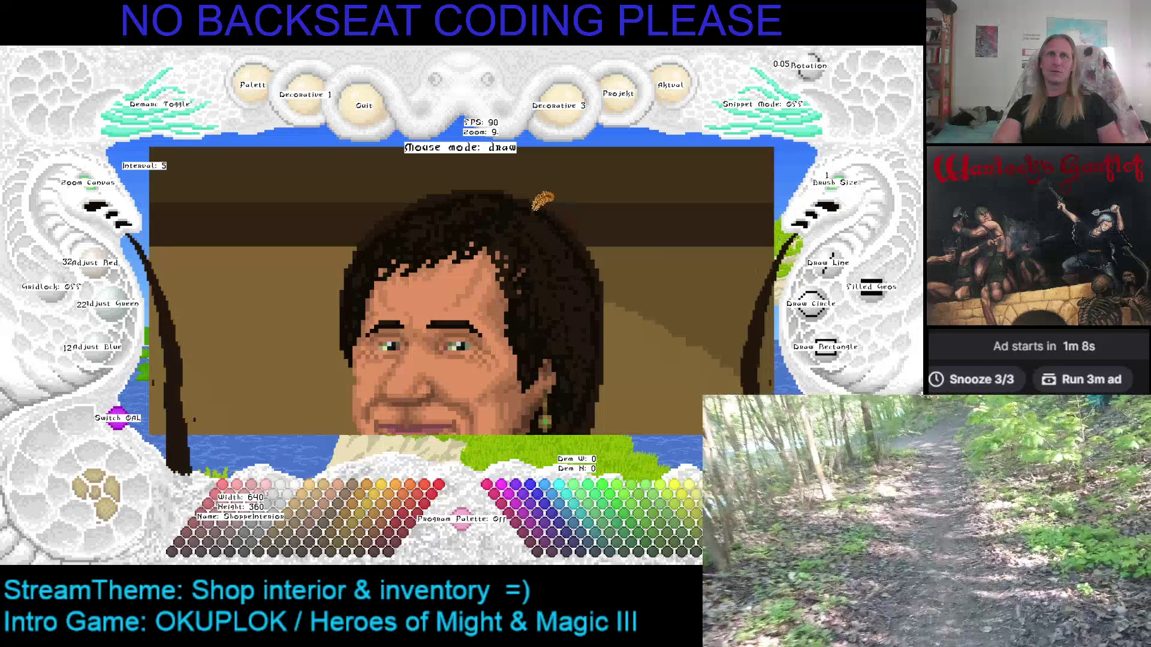
key(Left)
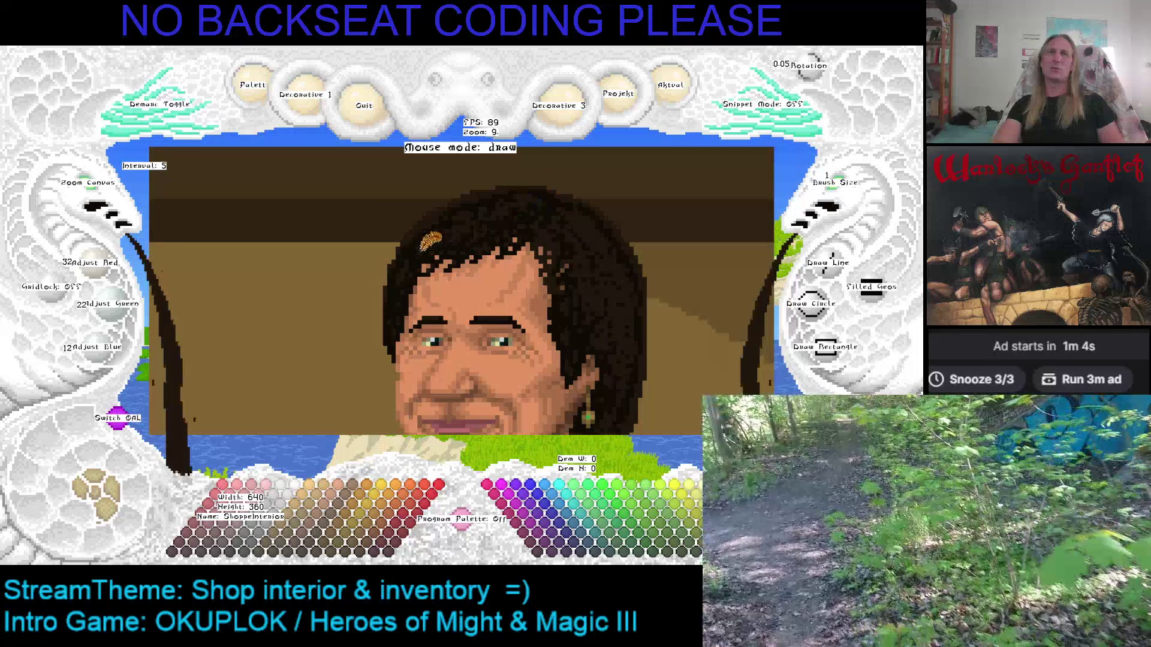
right_click(438, 225)
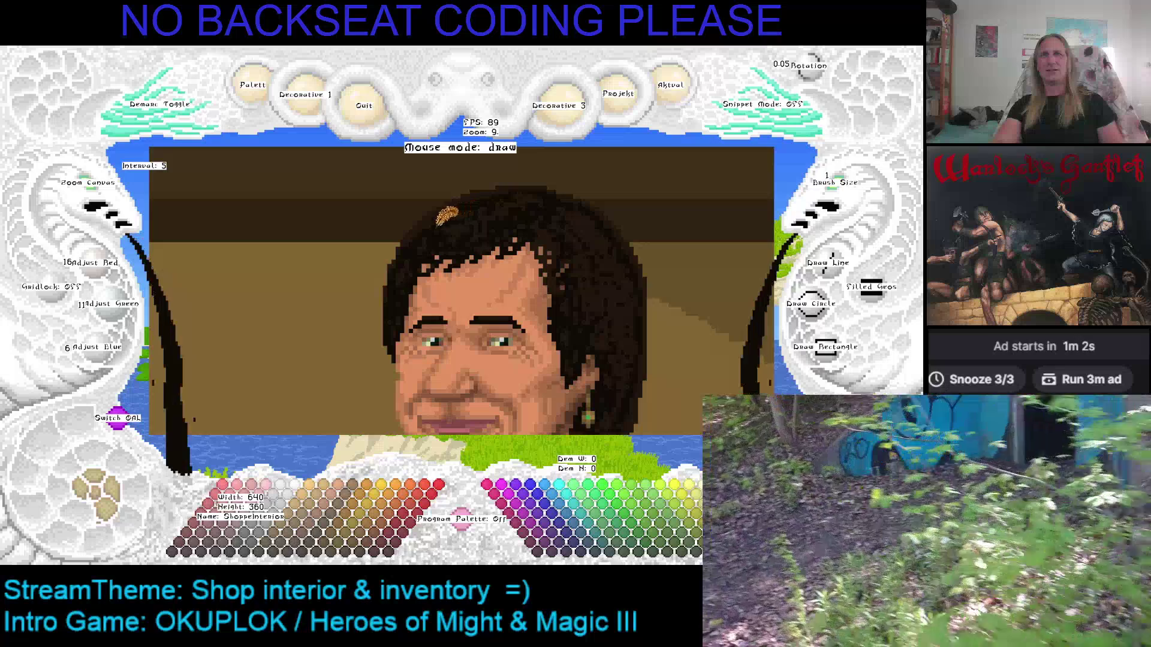
right_click(451, 226)
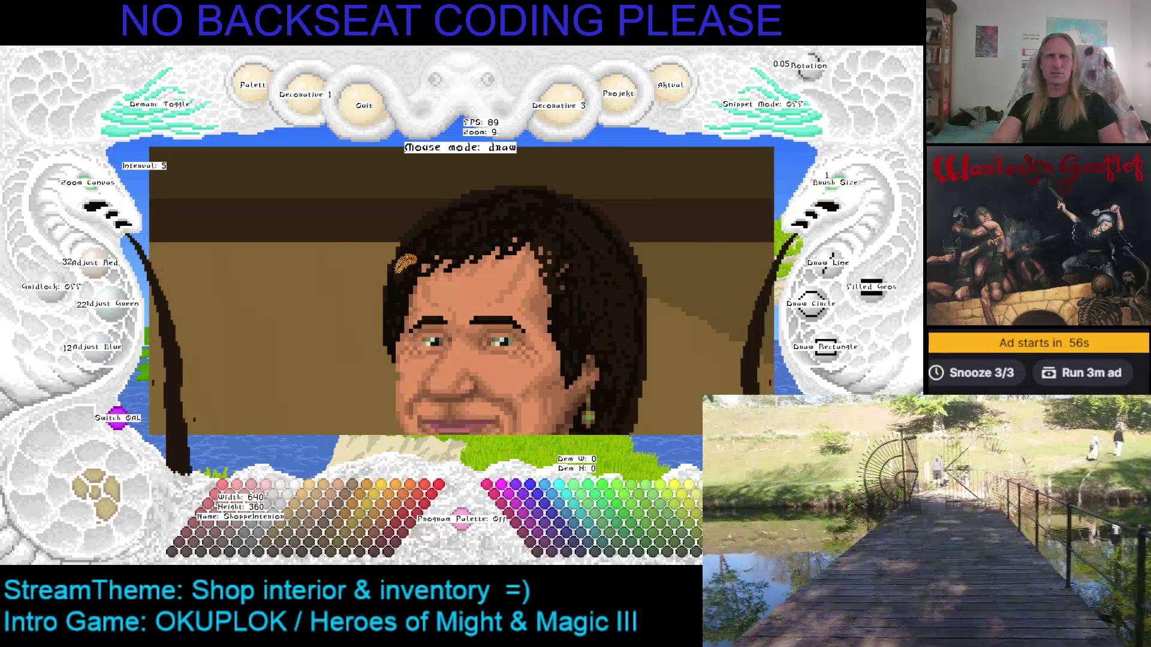
key(Down)
key(Left)
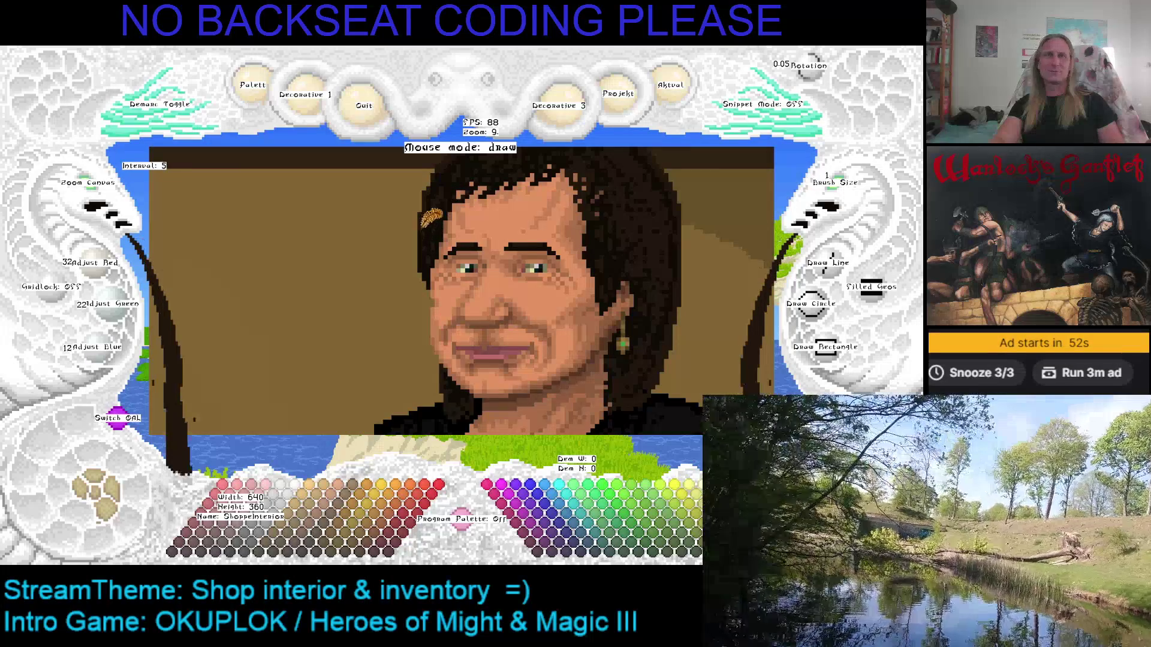
scroll(107, 195, up, 2)
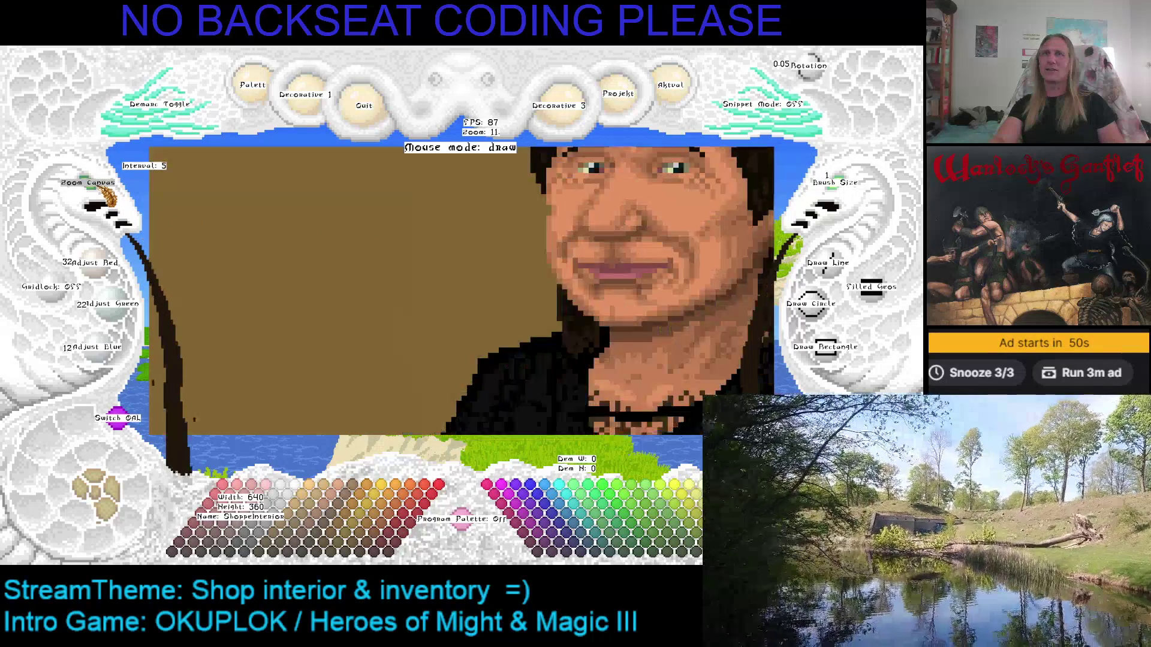
scroll(107, 196, up, 1)
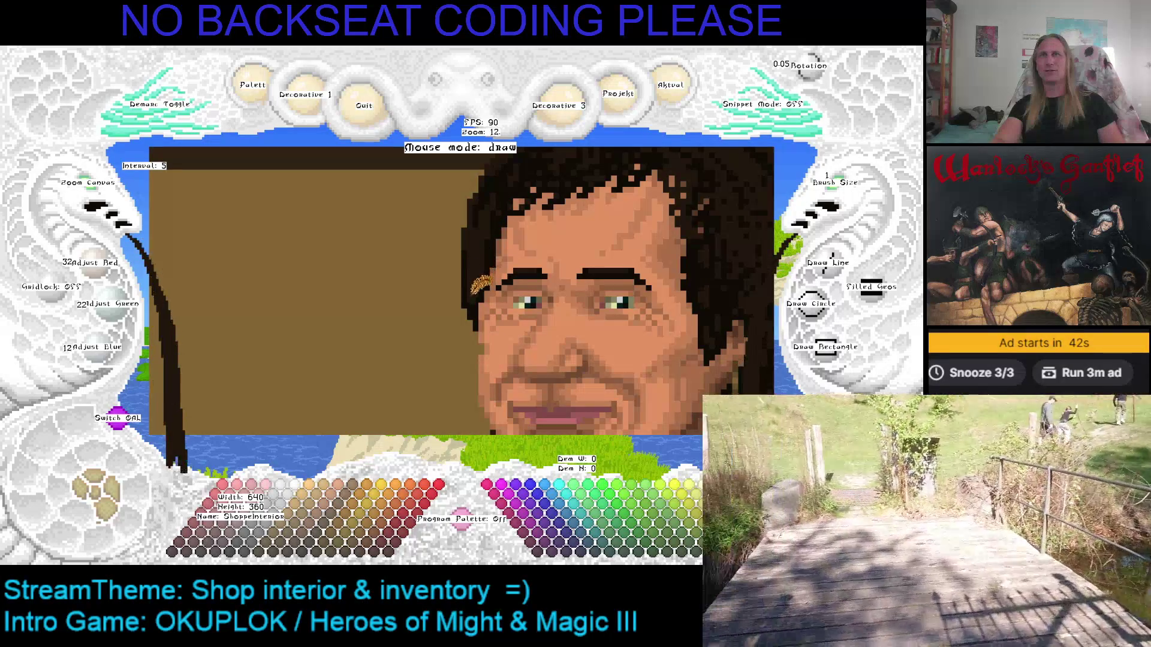
mouse_move(498, 240)
mouse_down()
mouse_move(375, 308)
mouse_move(395, 288)
mouse_up()
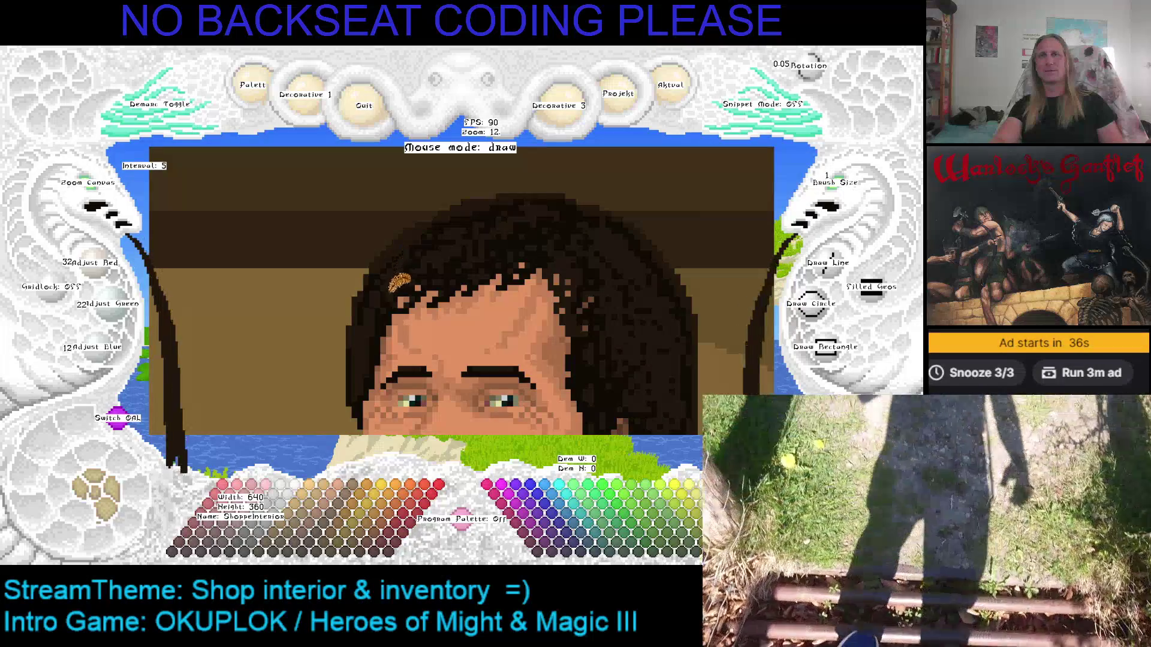
drag(420, 247, 423, 246)
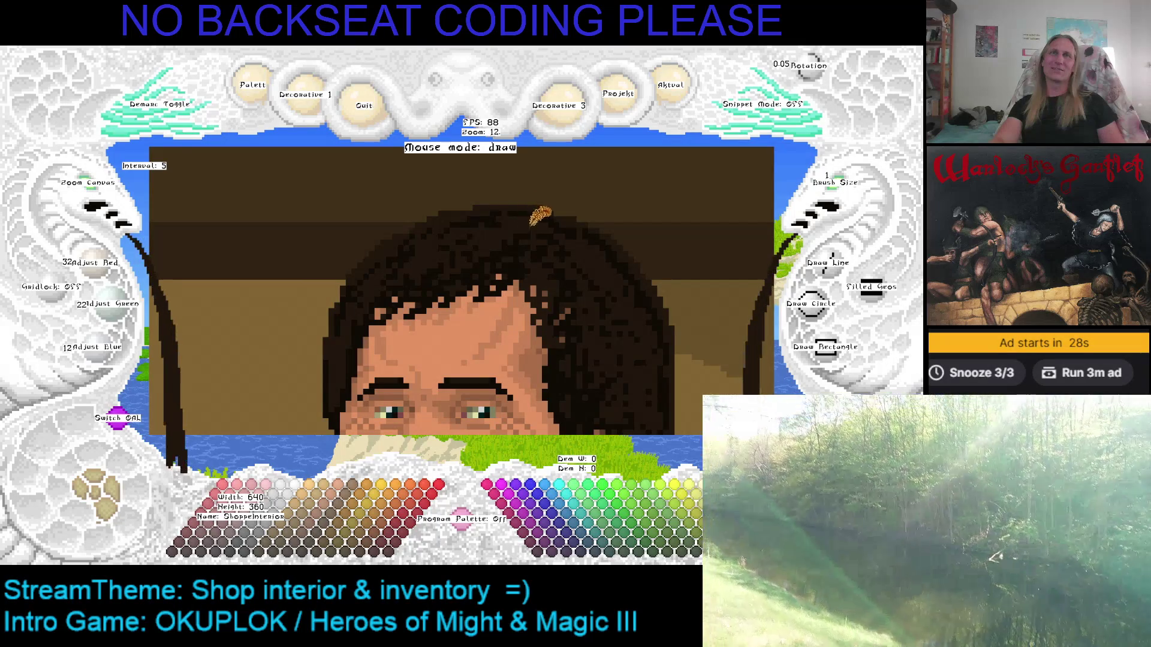
key(Left)
key(Down)
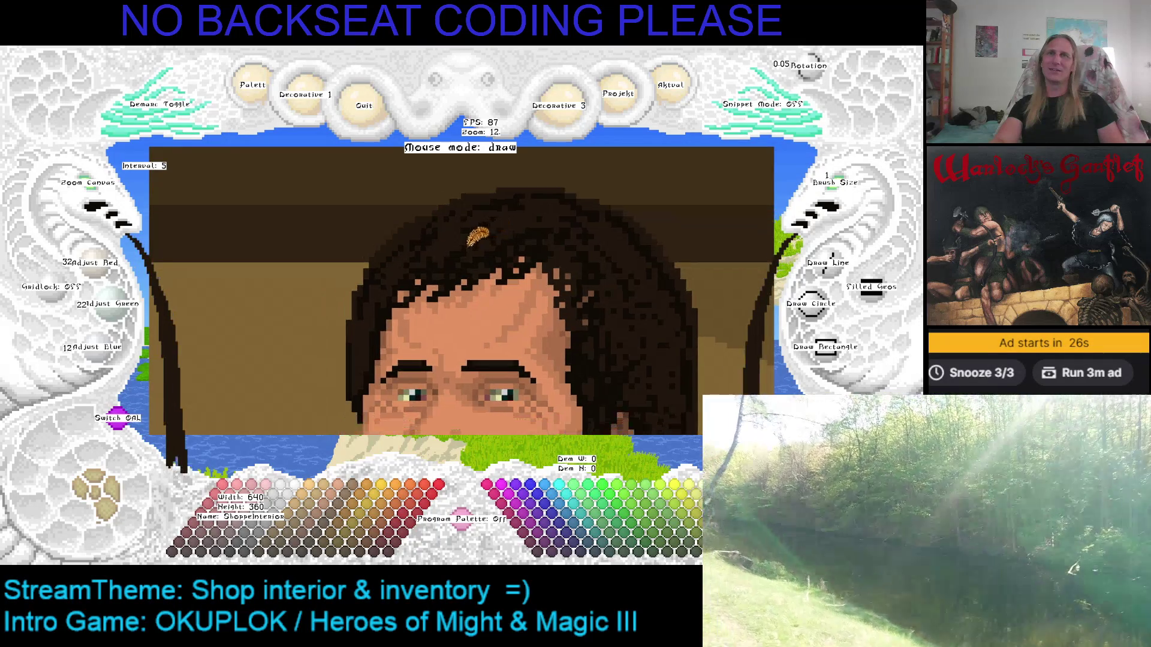
key(Right)
key(Down)
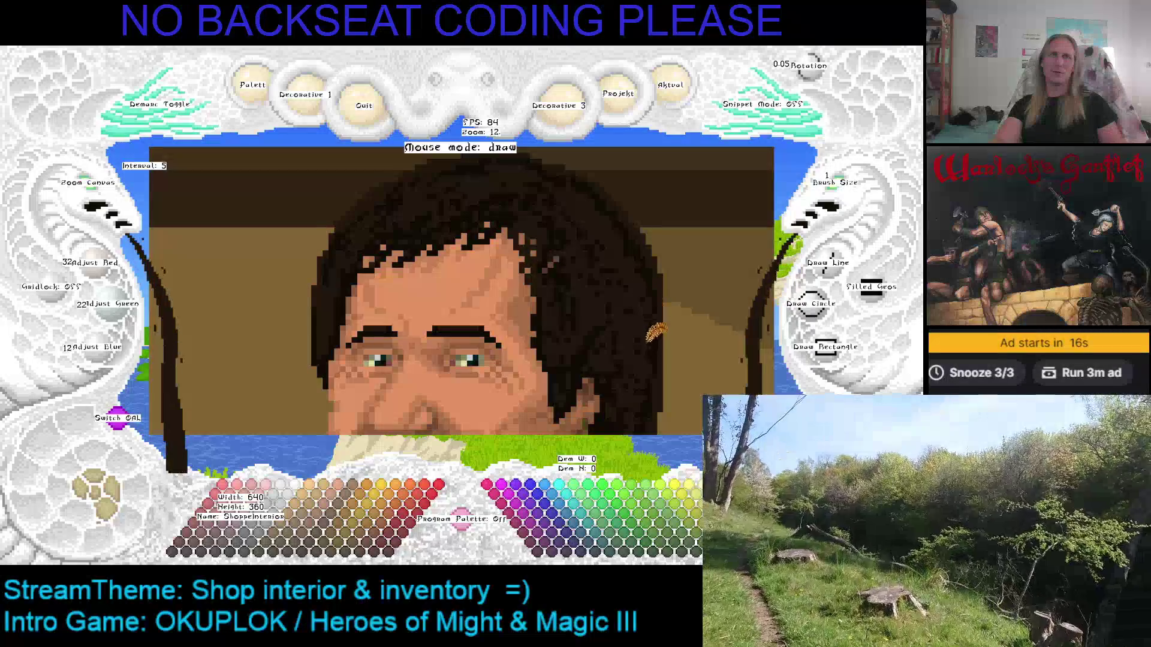
scroll(651, 327, down, 3)
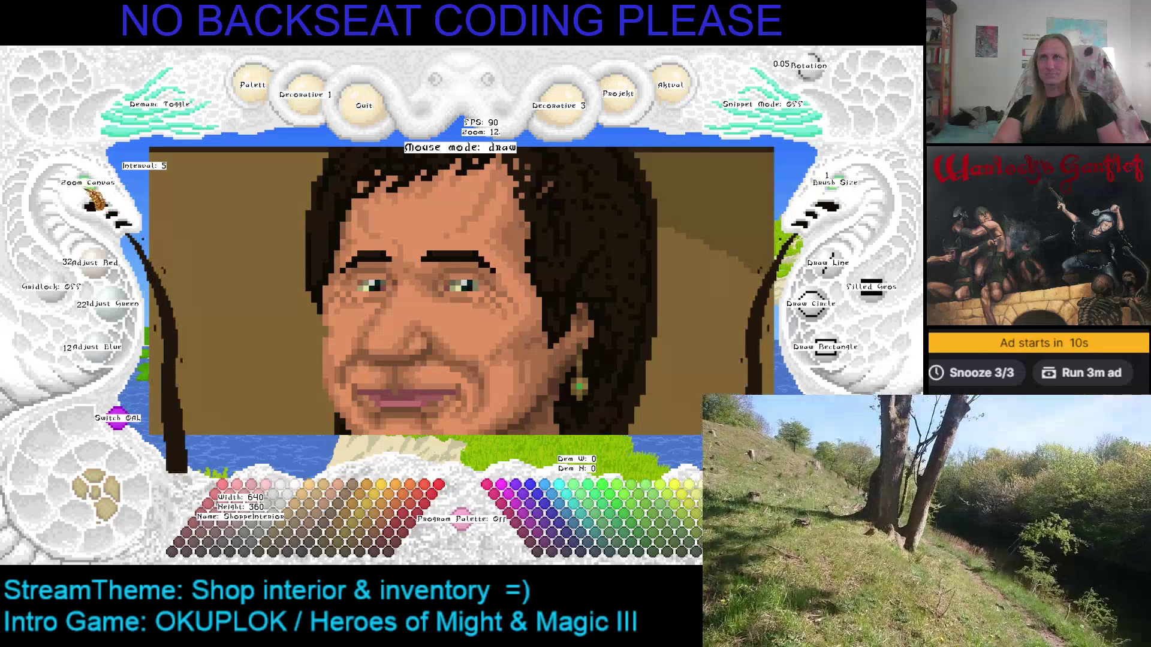
scroll(535, 204, down, 3)
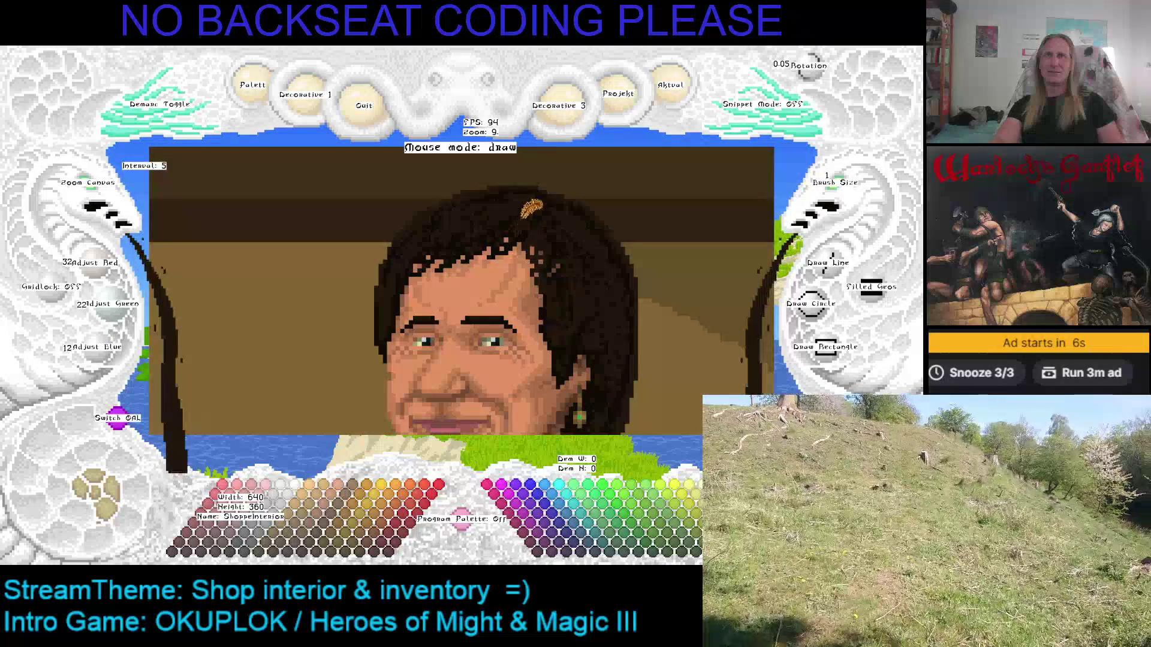
Pan down from the face to the hands and zoom out to 3 to show the whole shop.
key(Down)
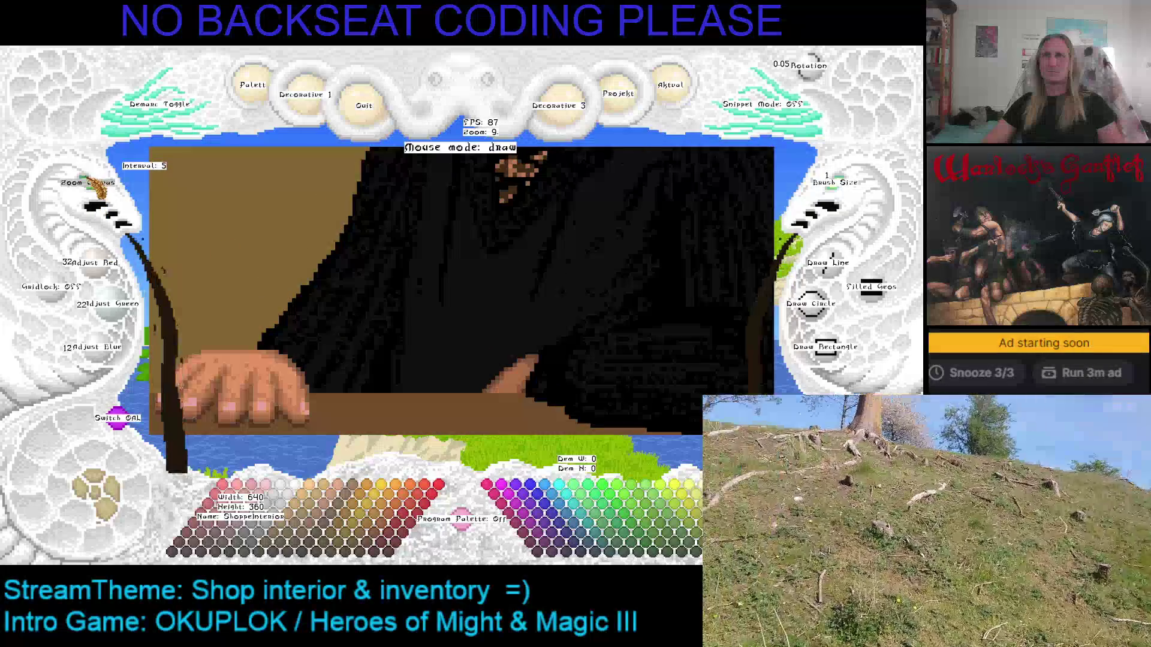
scroll(99, 189, down, 5)
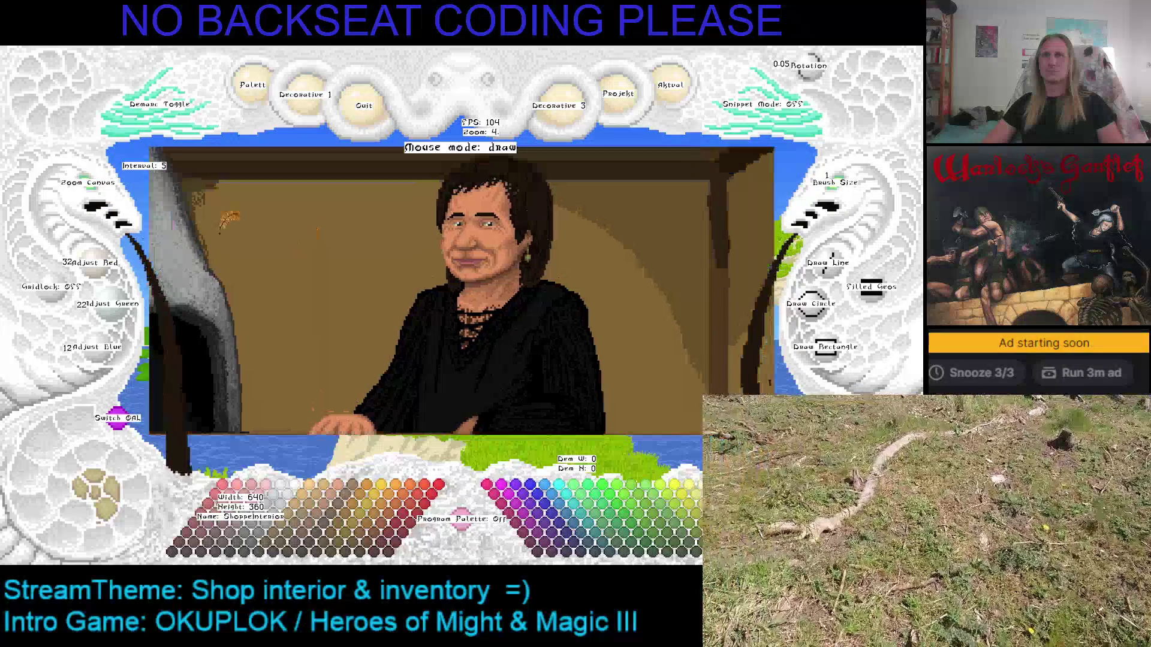
scroll(90, 187, down, 1)
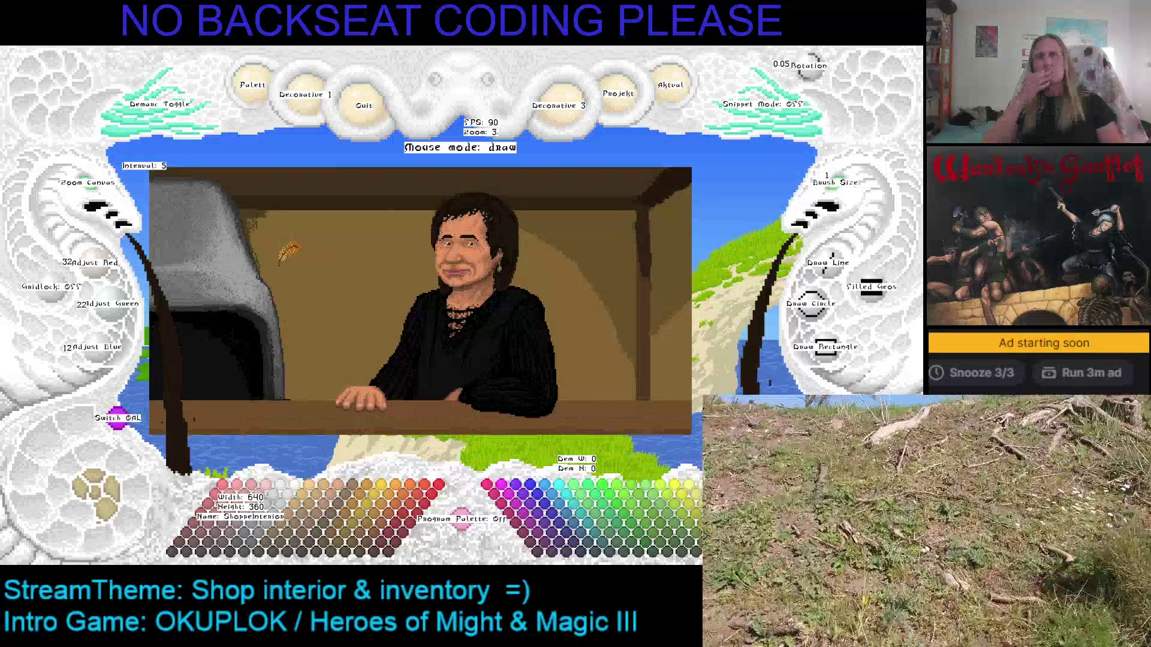